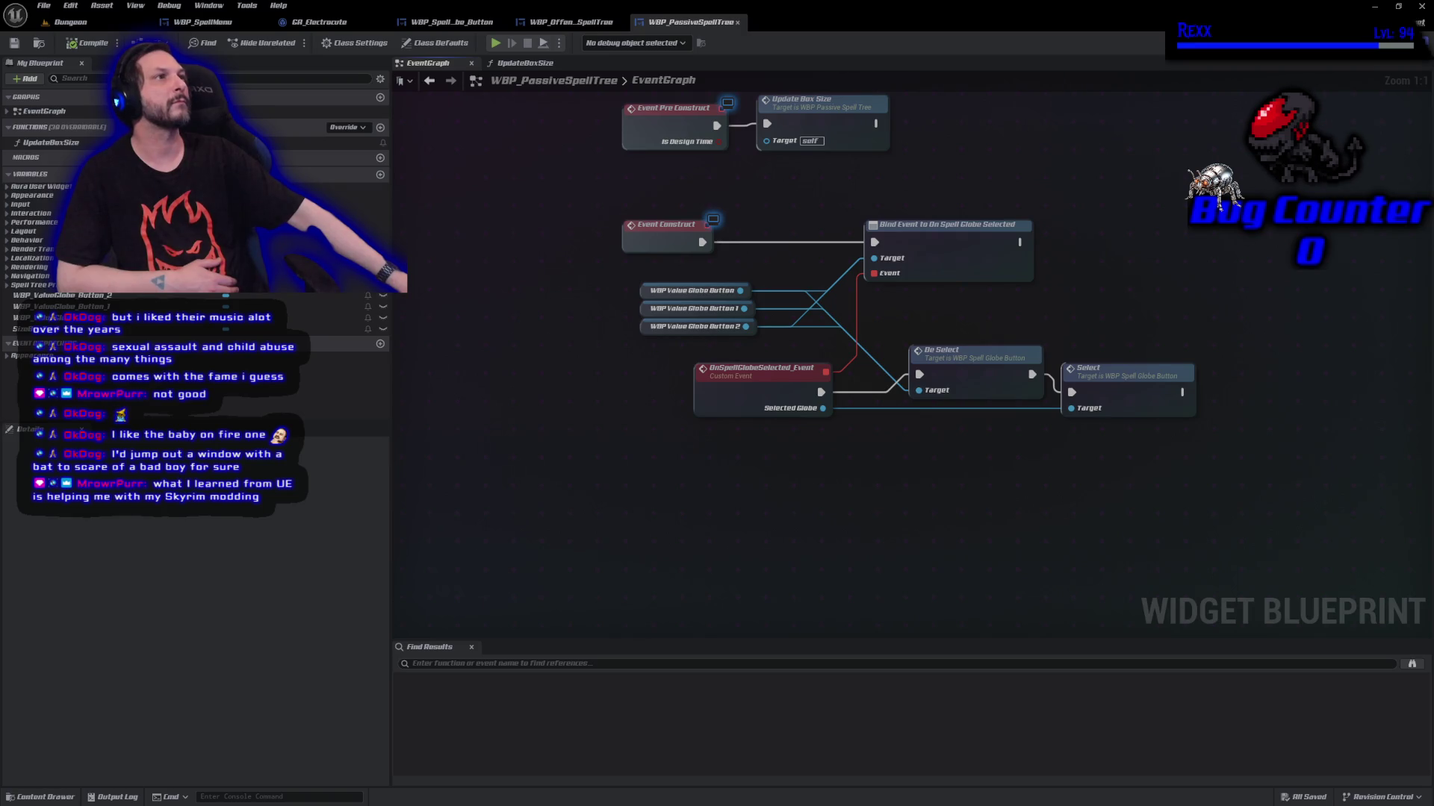
# Show WBP_SpellMenu's graph, panned to the Event Construct Sequence and Closed Button Clicked comment
pyautogui.click(222, 25)
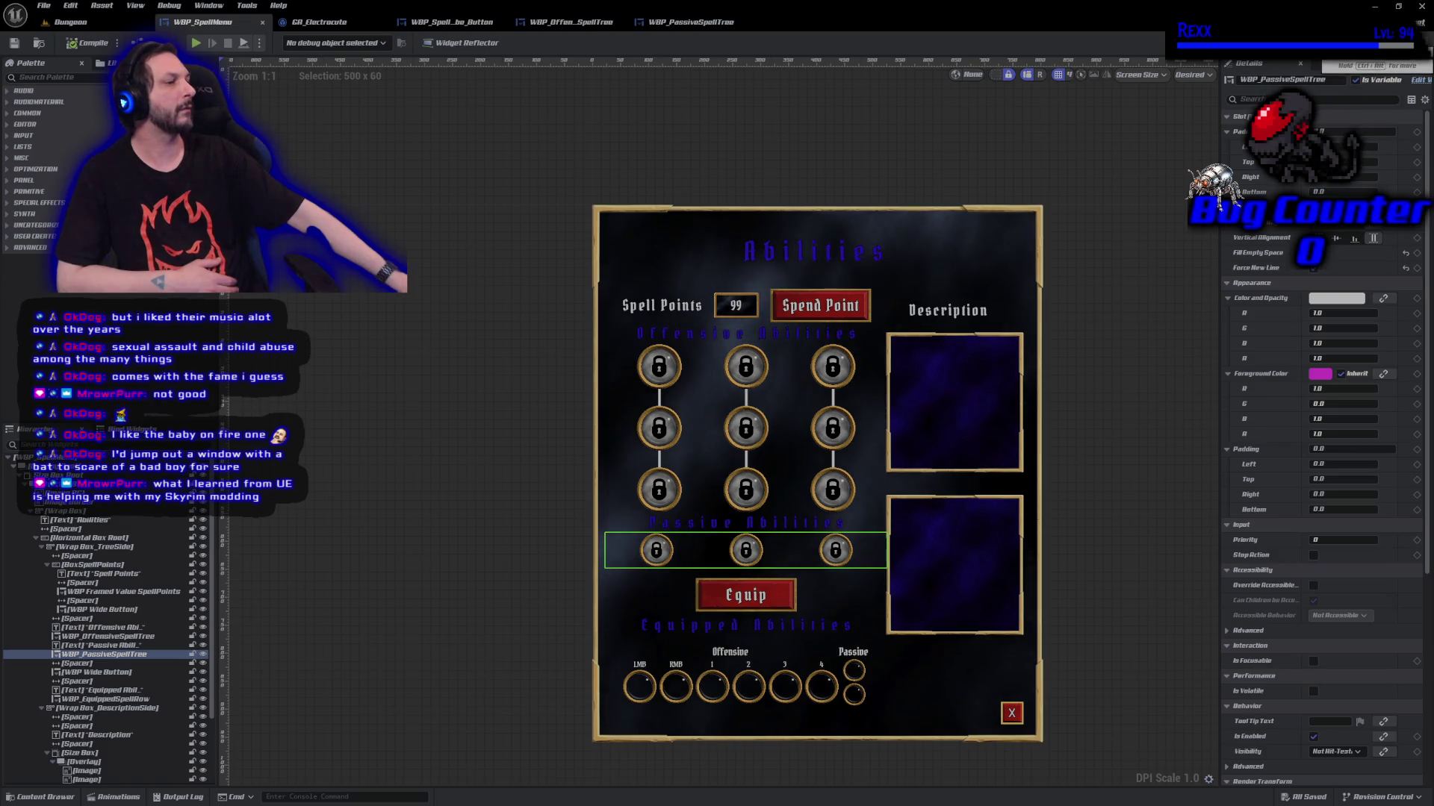
pyautogui.click(1404, 43)
pyautogui.scroll(-3, 554, 294)
pyautogui.scroll(3, 554, 294)
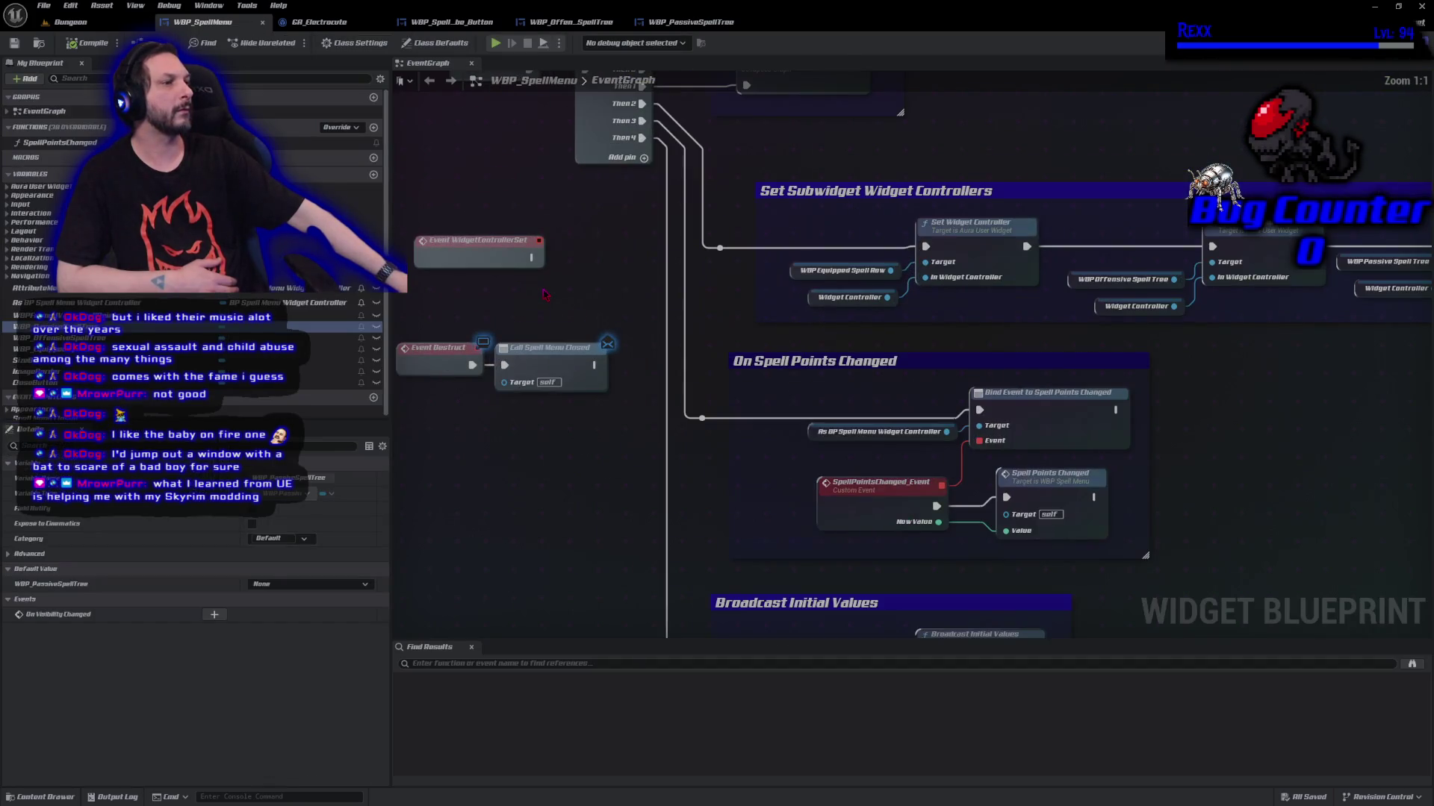
pyautogui.moveTo(554, 294)
pyautogui.mouseDown()
pyautogui.moveTo(569, 298)
pyautogui.moveTo(597, 463)
pyautogui.moveTo(590, 556)
pyautogui.mouseUp()
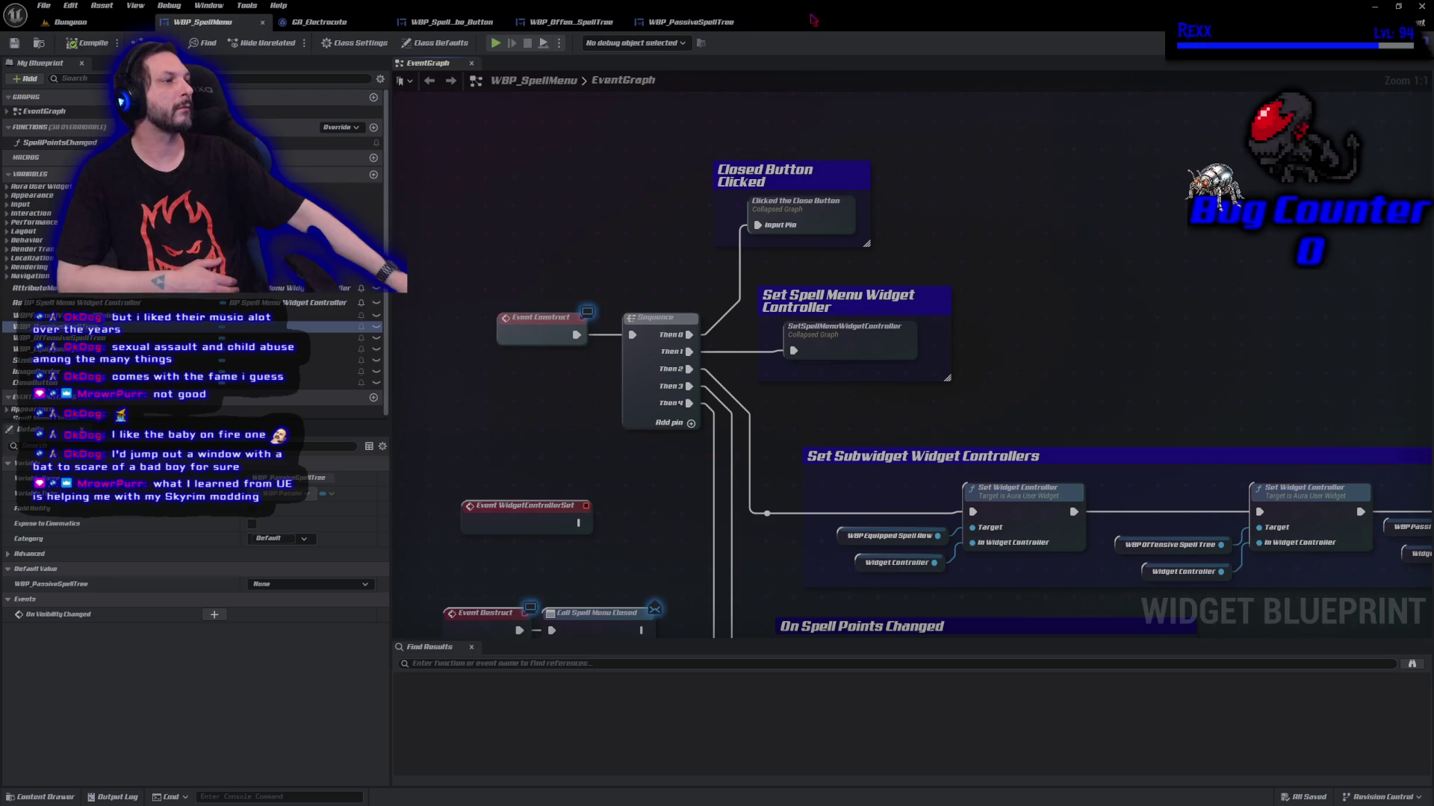
pyautogui.moveTo(856, 267); pyautogui.dragTo(788, 297)
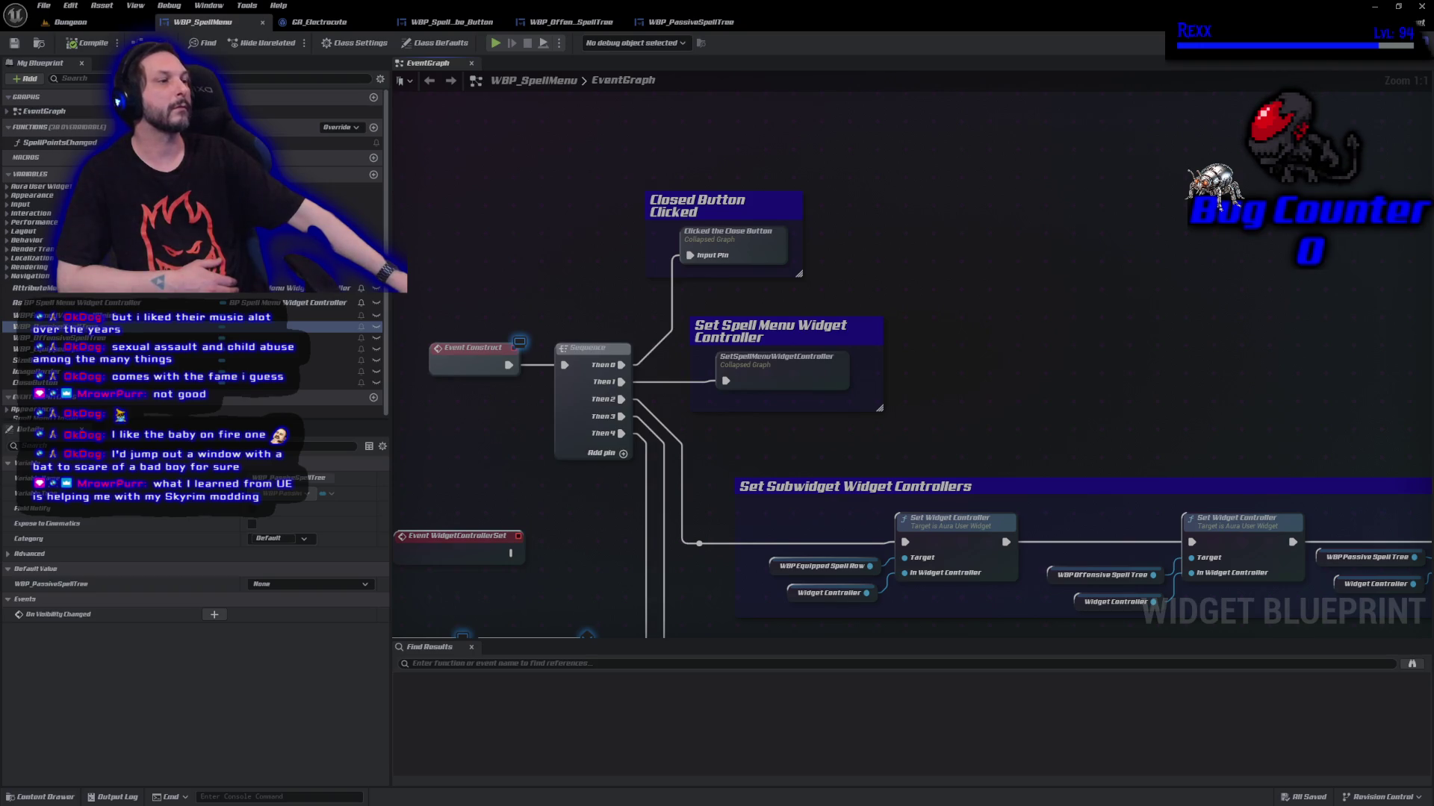
pyautogui.moveTo(729, 209); pyautogui.dragTo(827, 137)
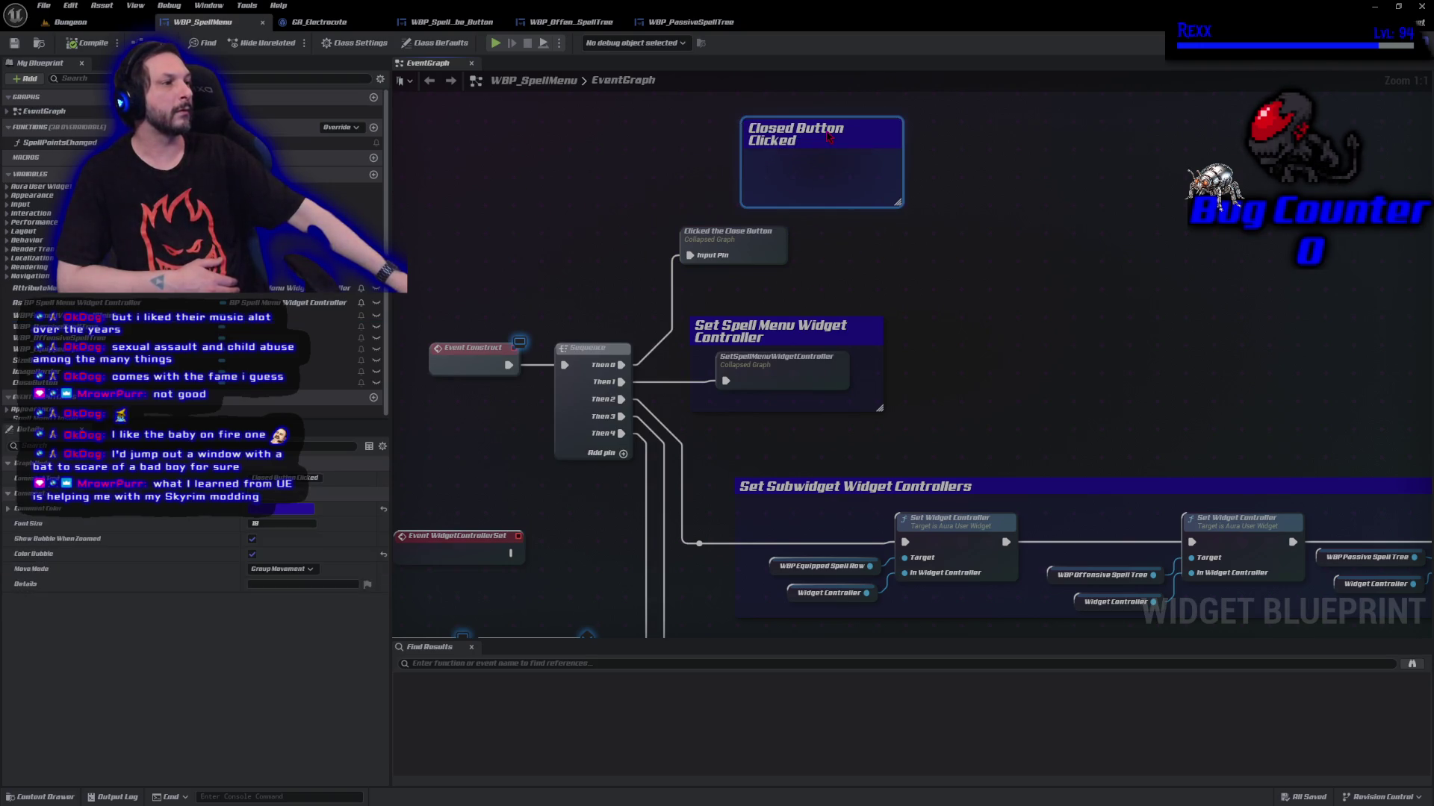
# Reposition the Closed Button Clicked comment and add a Sequence node from Then 0
pyautogui.hotkey('ctrl', 'z')
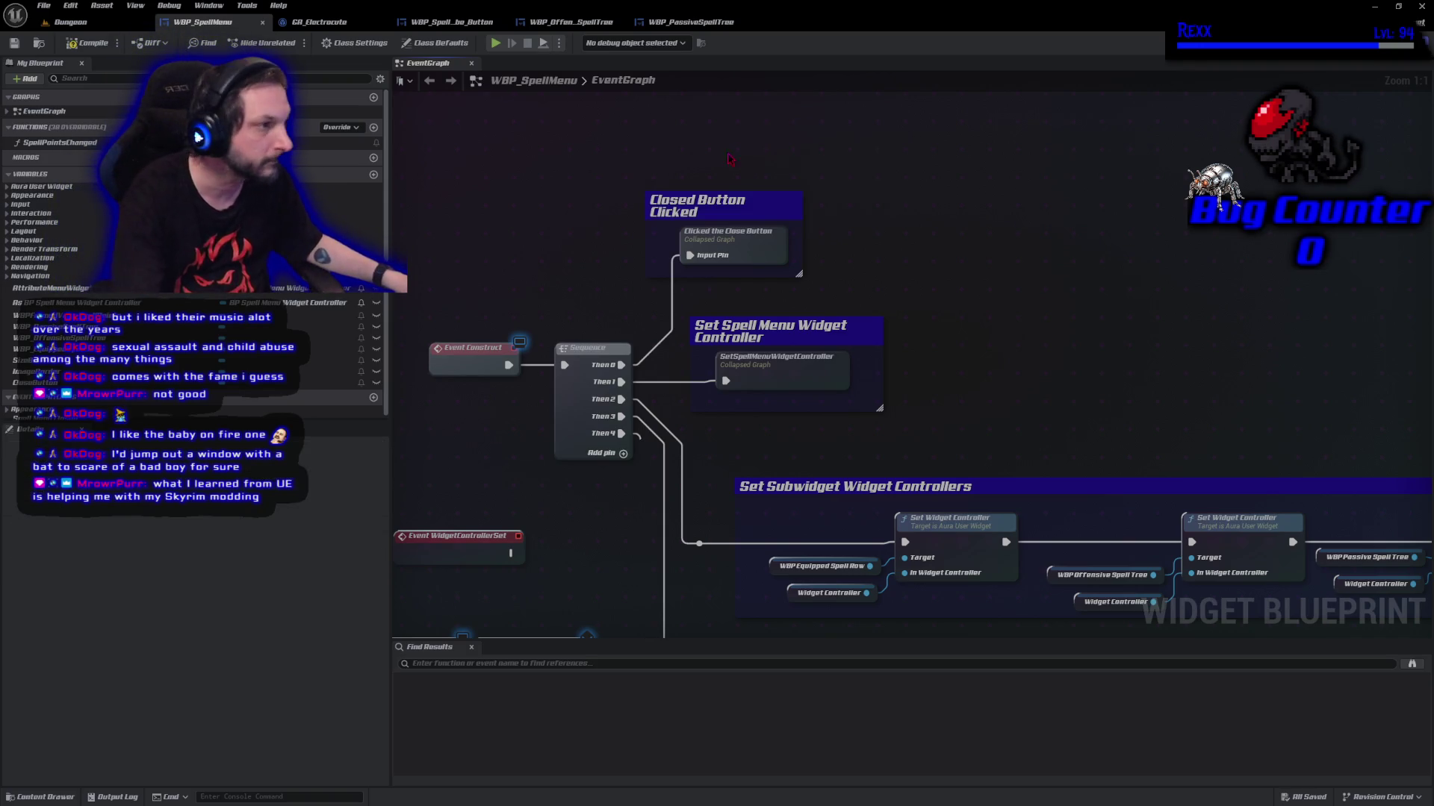
pyautogui.moveTo(609, 155); pyautogui.dragTo(838, 298)
pyautogui.moveTo(758, 207)
pyautogui.mouseDown()
pyautogui.moveTo(880, 133)
pyautogui.moveTo(727, 105)
pyautogui.mouseUp()
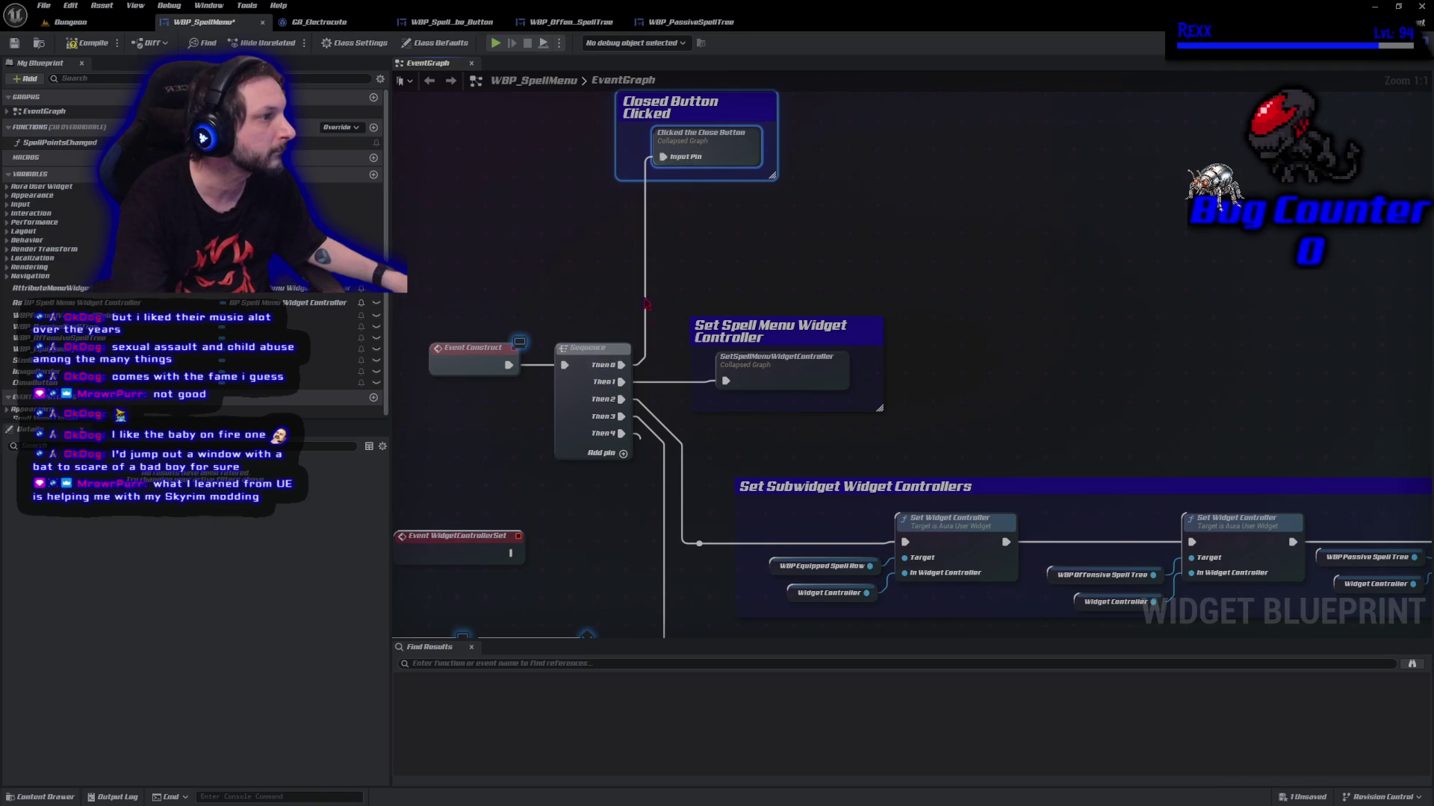
pyautogui.moveTo(621, 364); pyautogui.dragTo(672, 249)
pyautogui.write('seq')
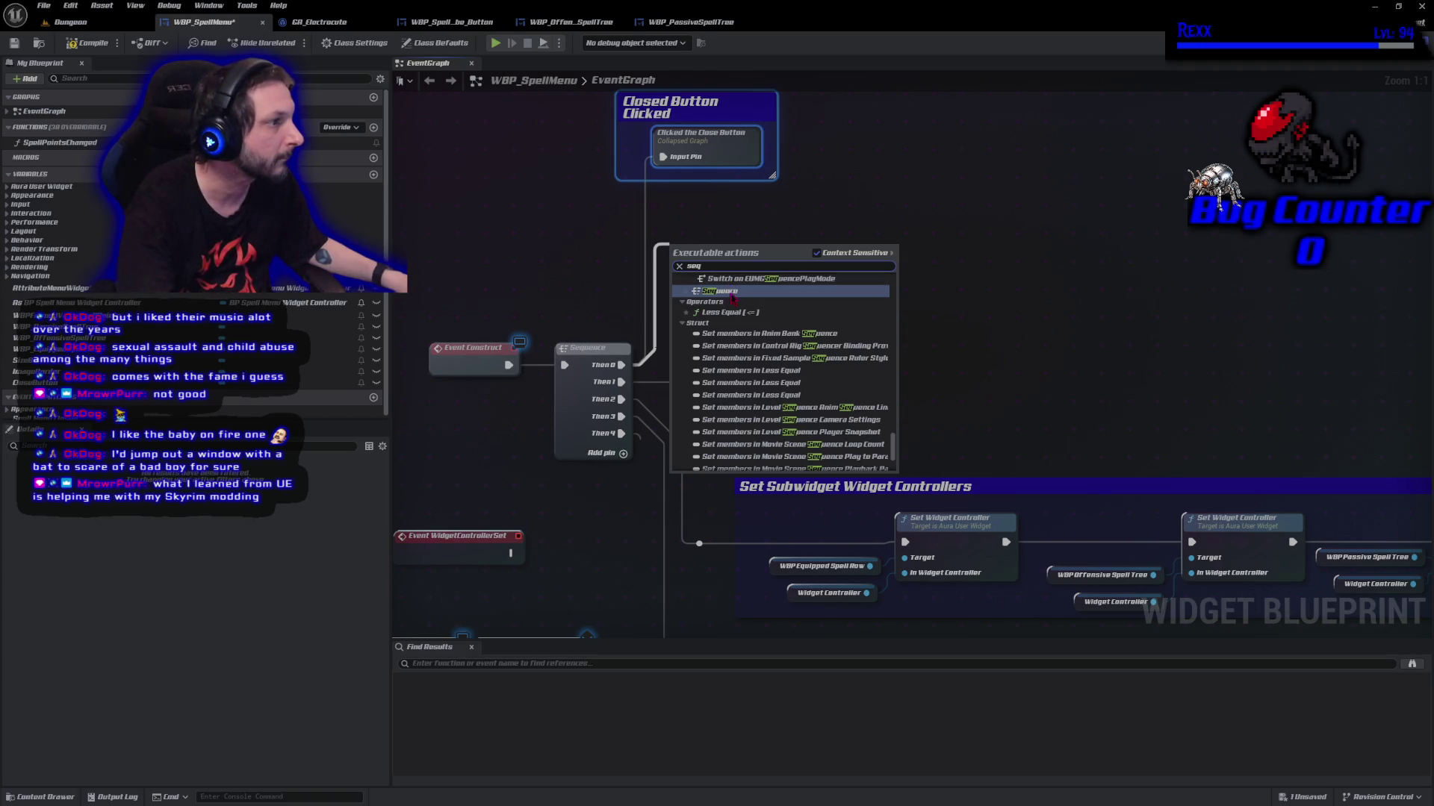
pyautogui.click(730, 290)
# Rearrange the Closed Button Clicked comment group and the new Sequence node
pyautogui.moveTo(732, 124)
pyautogui.mouseDown()
pyautogui.moveTo(888, 174)
pyautogui.moveTo(871, 156)
pyautogui.mouseUp()
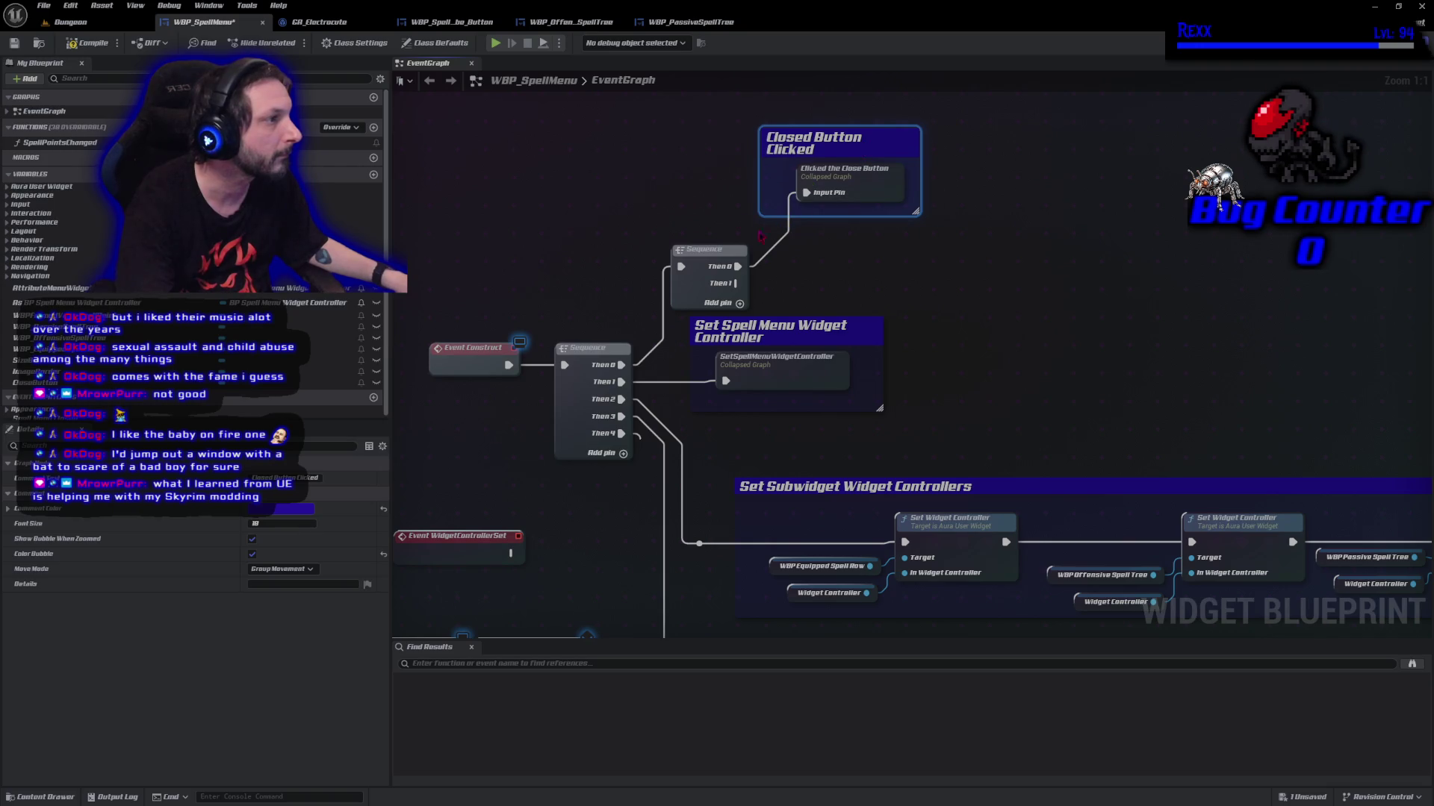
pyautogui.moveTo(689, 159)
pyautogui.mouseDown()
pyautogui.moveTo(779, 224)
pyautogui.moveTo(829, 310)
pyautogui.moveTo(796, 231)
pyautogui.mouseUp()
pyautogui.press('Down')
pyautogui.press('Down')
pyautogui.press('Down')
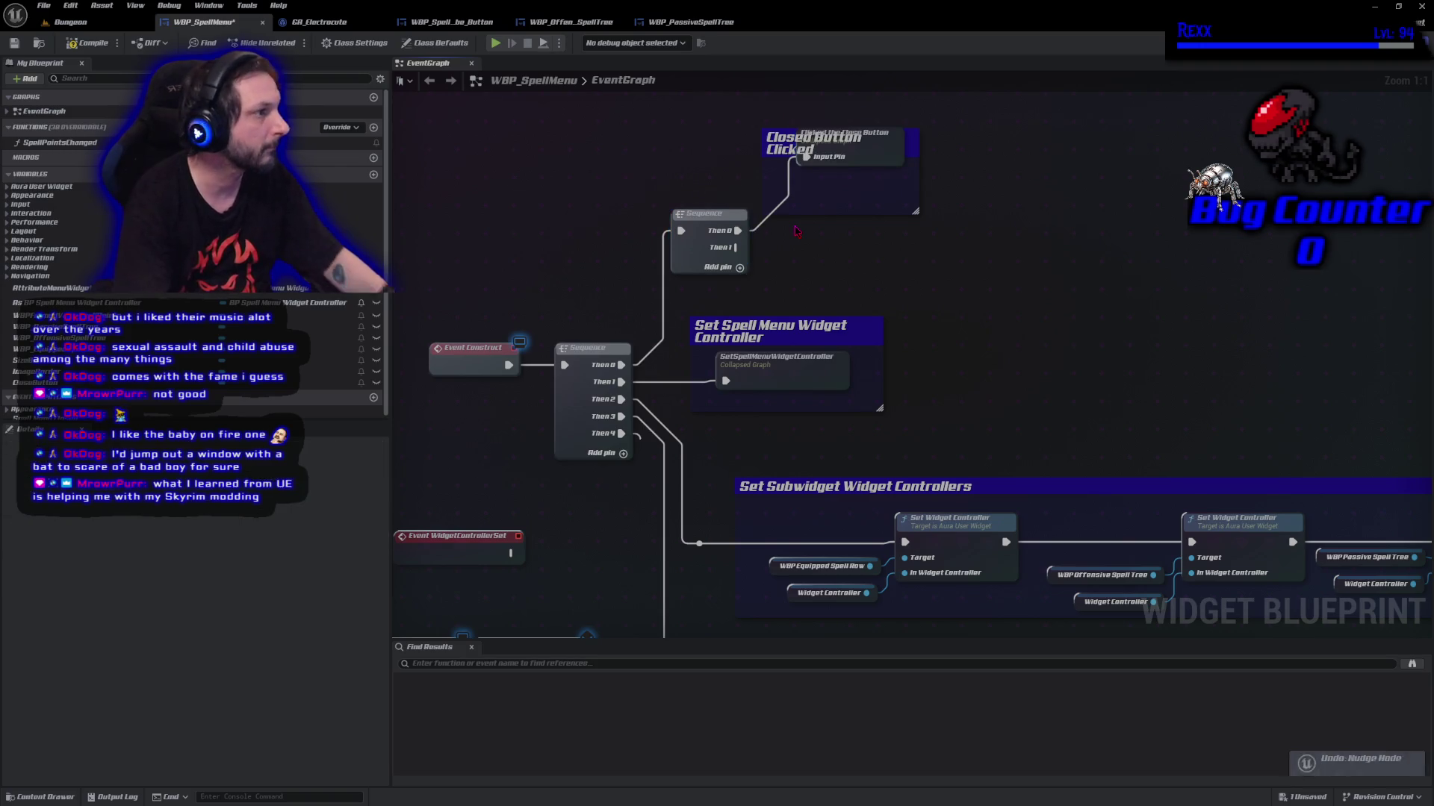
pyautogui.click(796, 234)
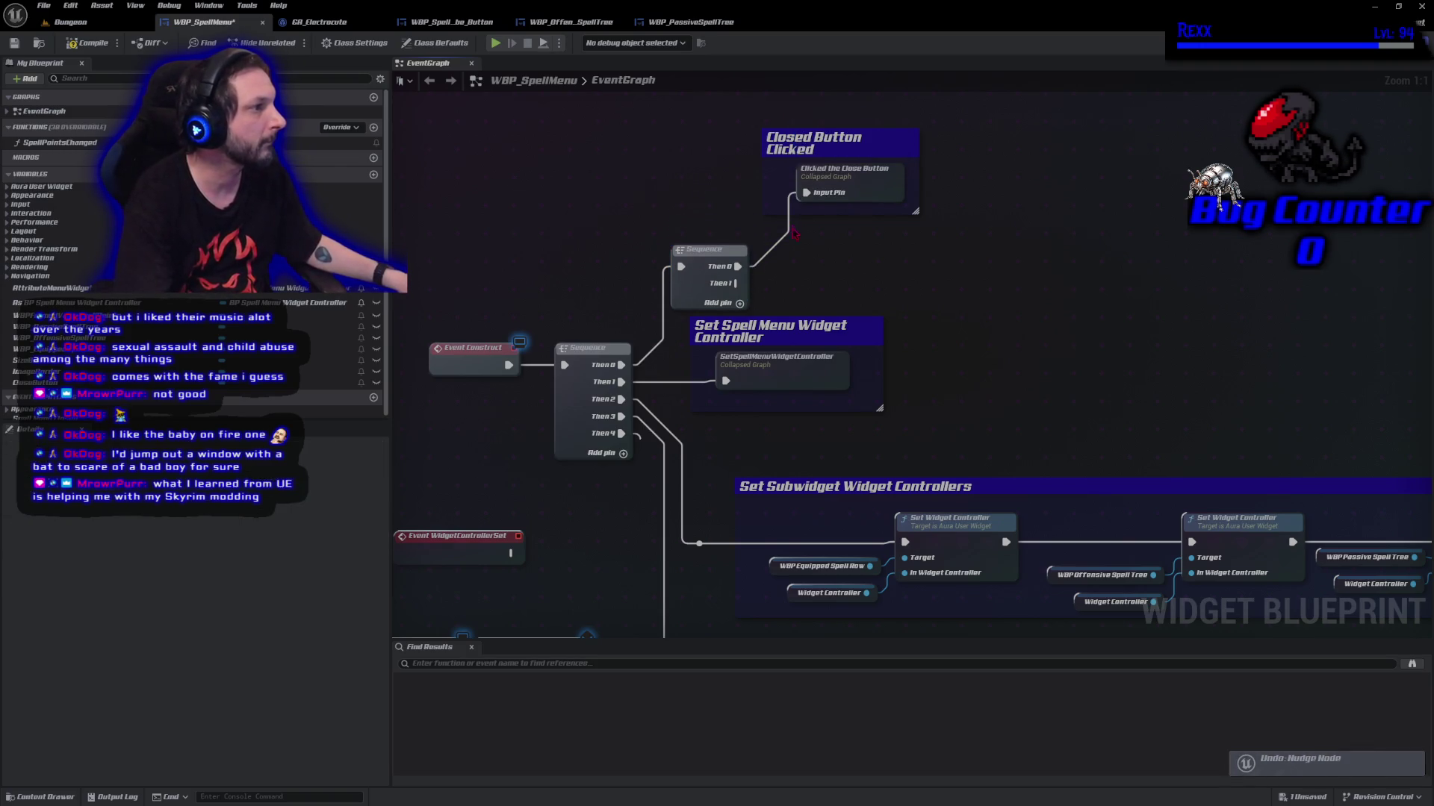
pyautogui.click(900, 145)
pyautogui.moveTo(1008, 283); pyautogui.dragTo(614, 118)
pyautogui.press('Up')
pyautogui.press('Up')
pyautogui.press('Up')
pyautogui.press('Up')
pyautogui.press('Up')
pyautogui.press('Up')
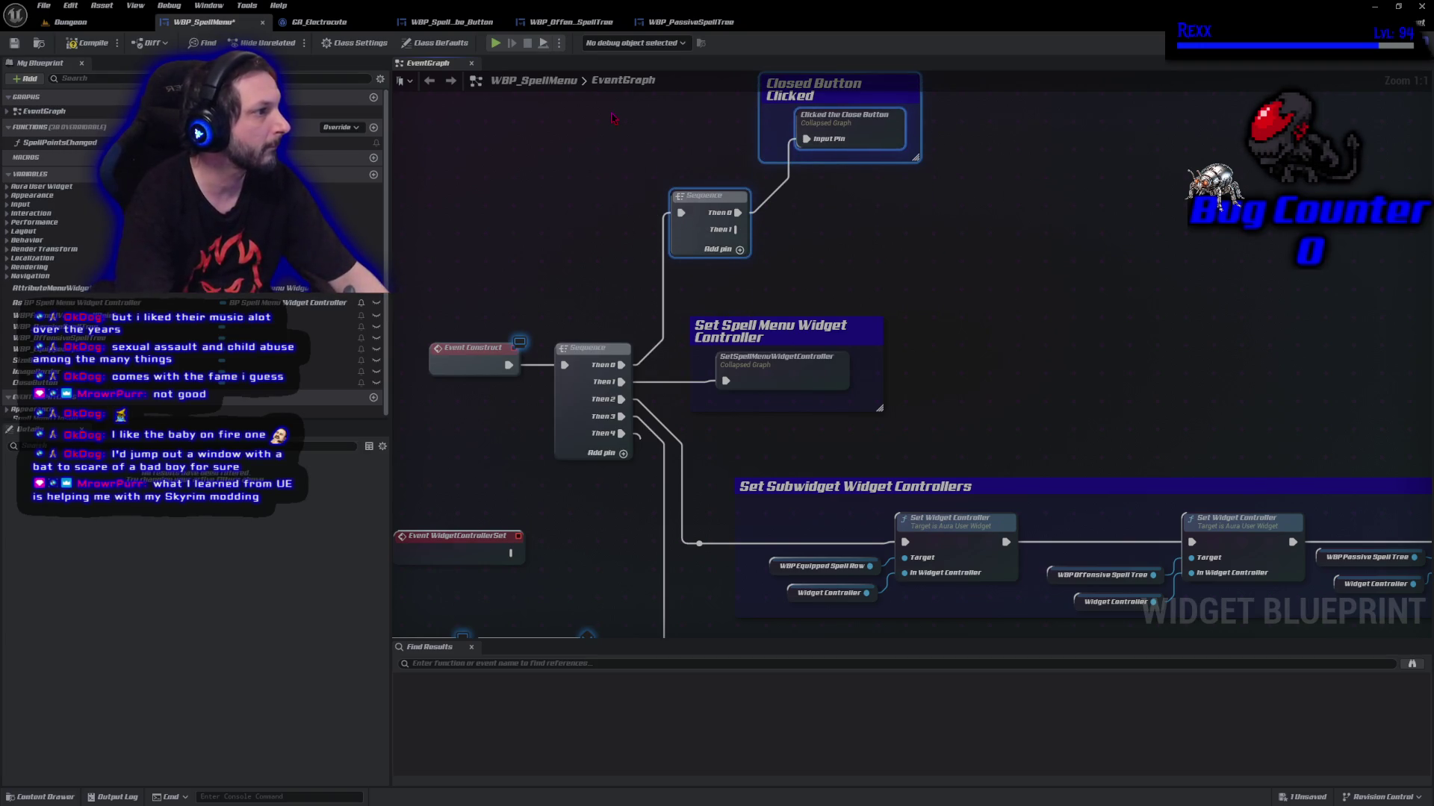
pyautogui.press('Left')
pyautogui.press('Left')
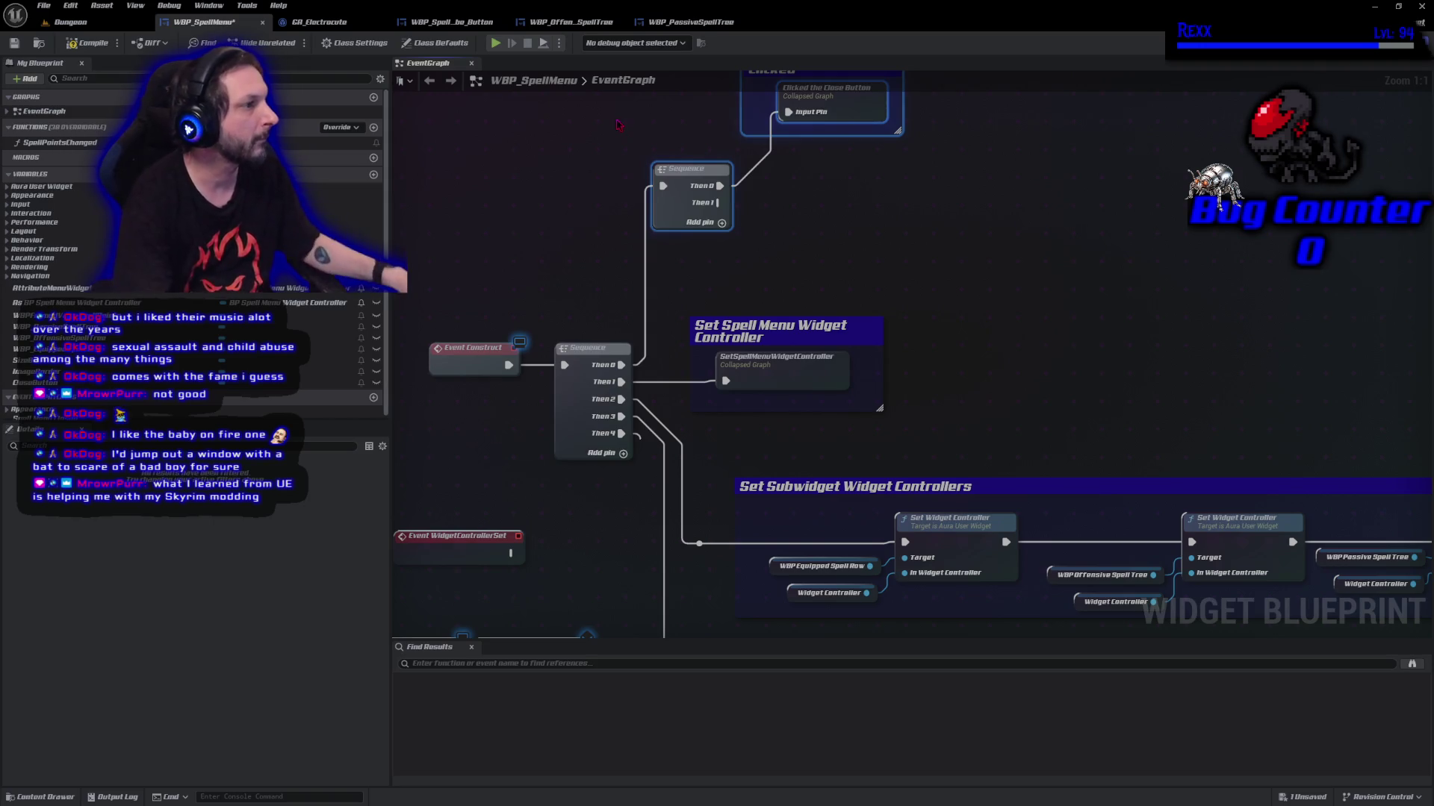
pyautogui.click(877, 214)
pyautogui.moveTo(877, 214); pyautogui.dragTo(711, 317)
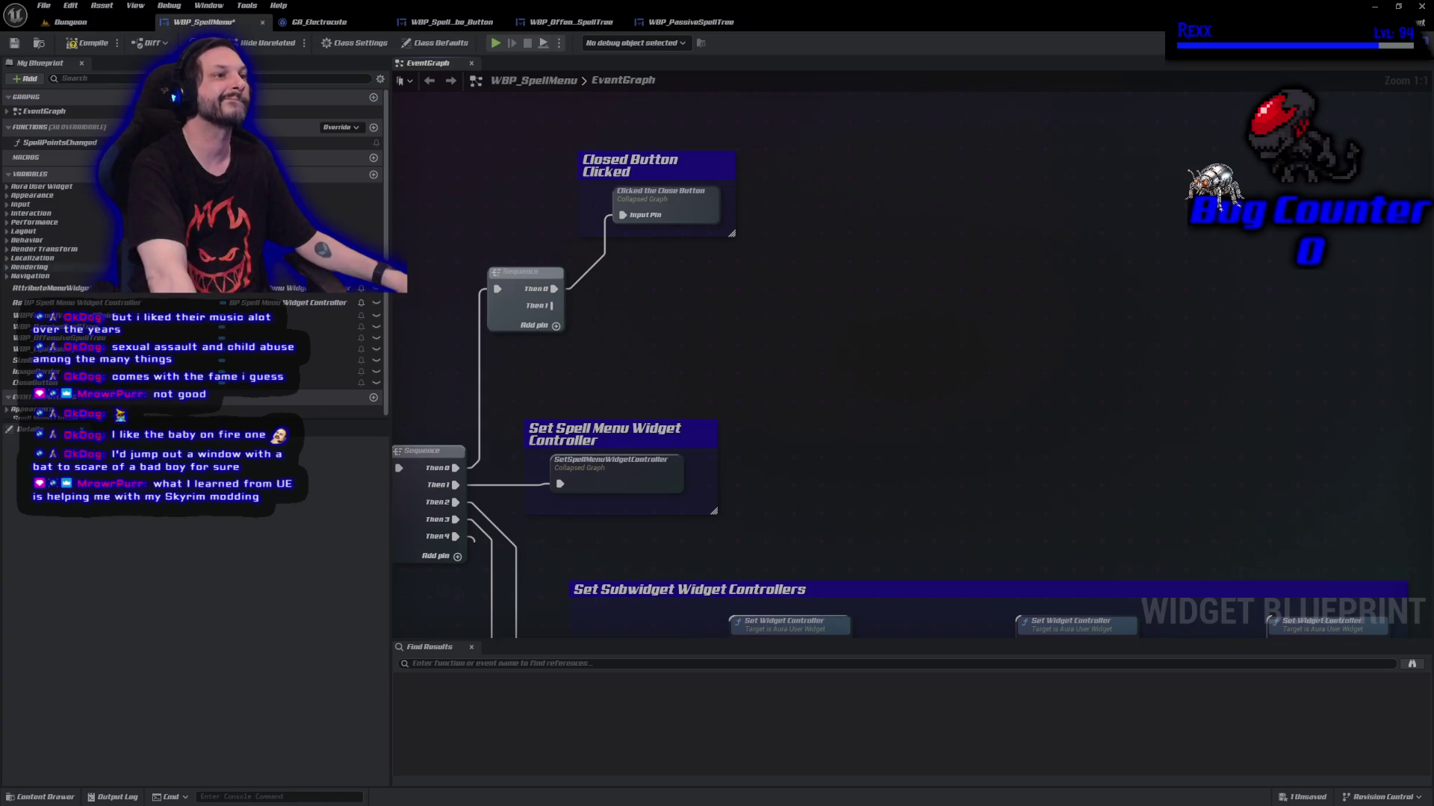
# Save, add the OnOffensiveSpellGlobeSelected event dispatcher in My Blueprint, then save again
pyautogui.hotkey('ctrl', 's')
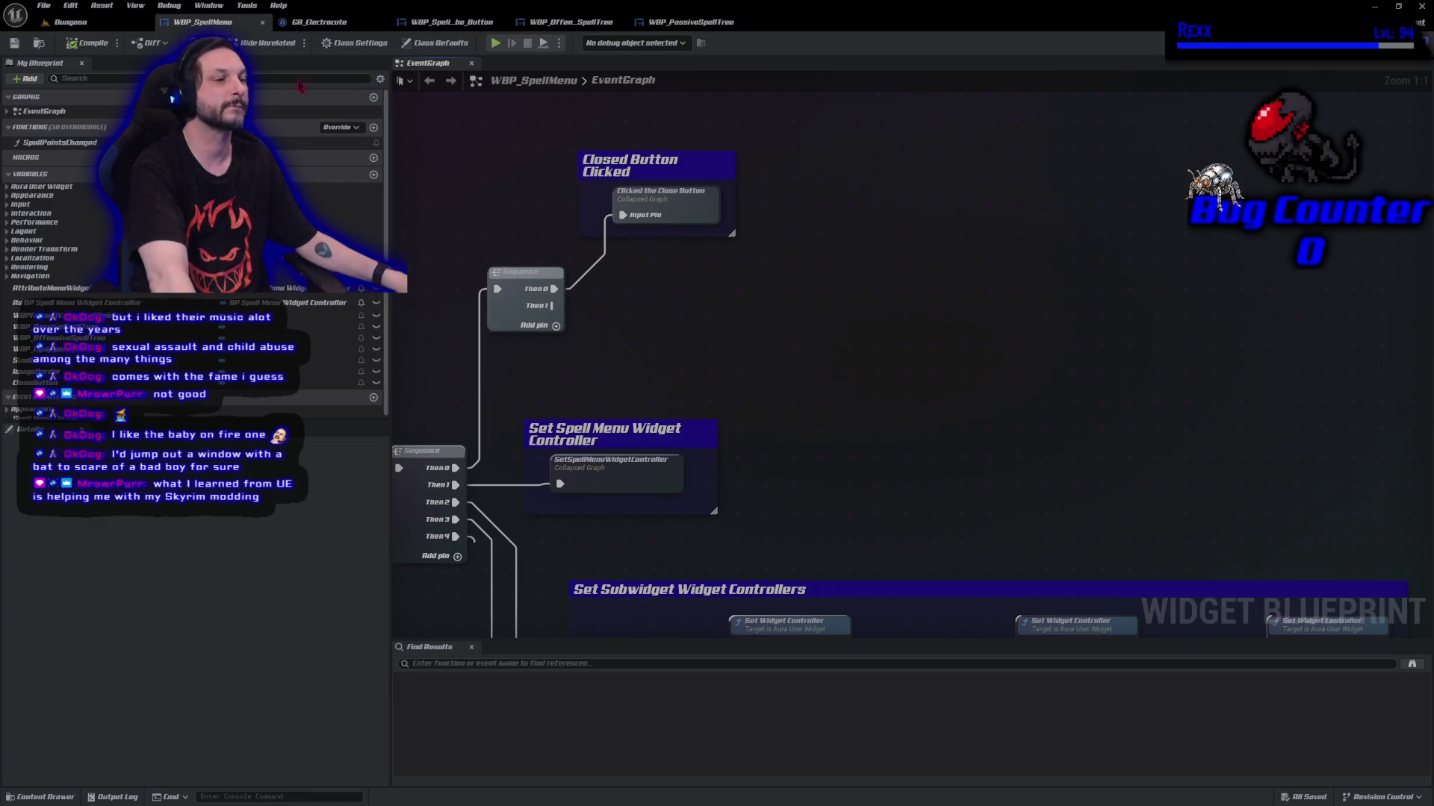
pyautogui.click(377, 401)
pyautogui.click(373, 398)
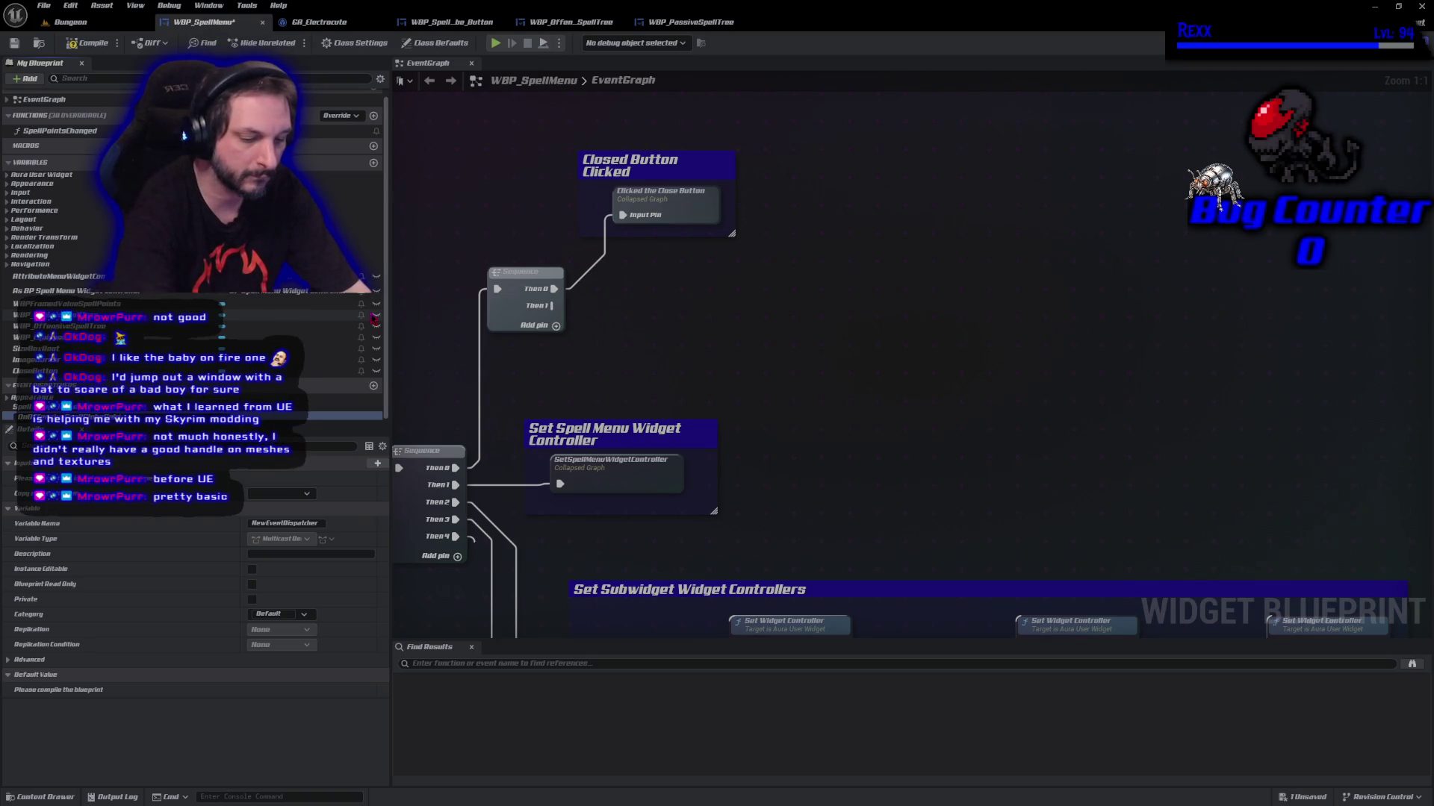
pyautogui.write('OnOffensiveSpellGlobeSelected')
pyautogui.press('Return')
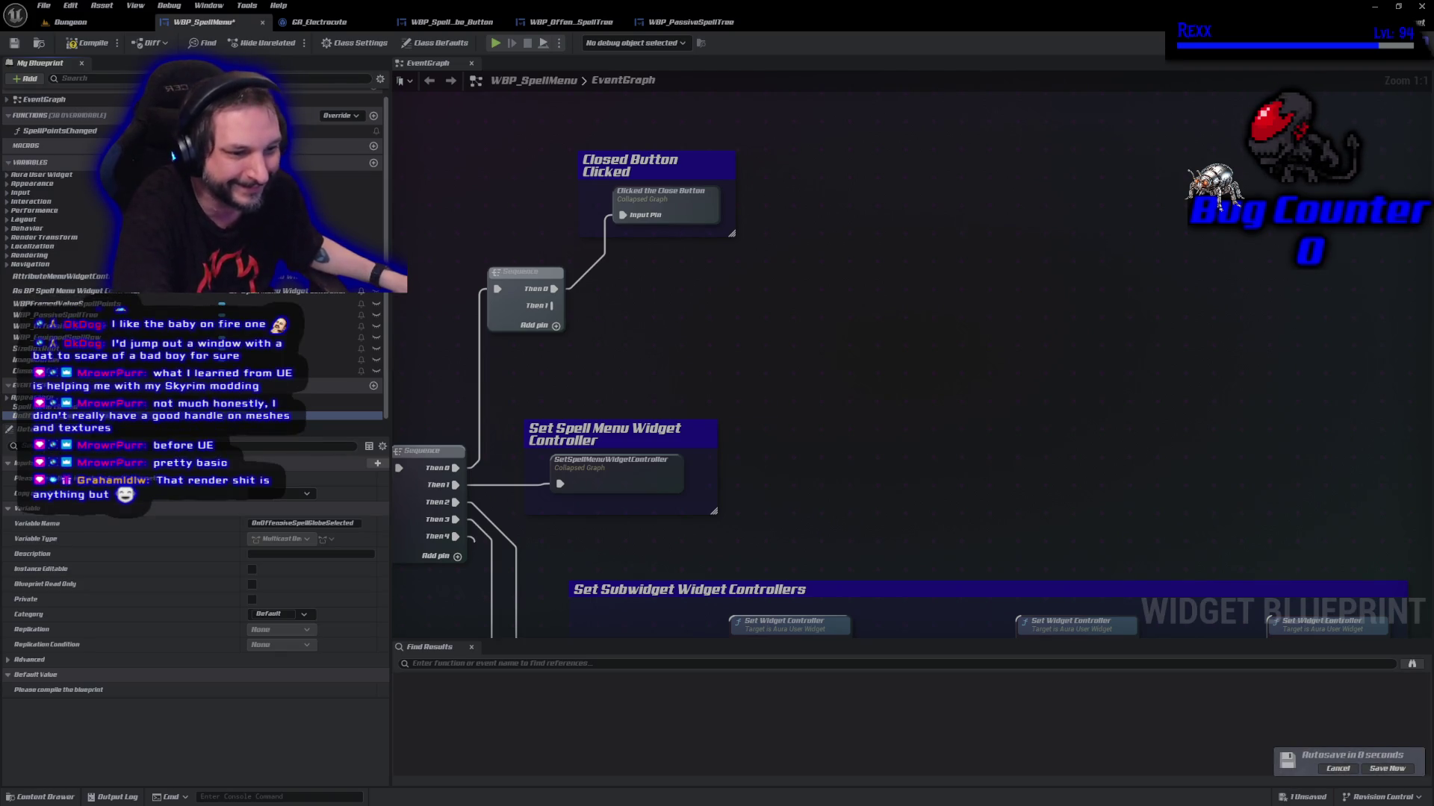
pyautogui.click(1384, 769)
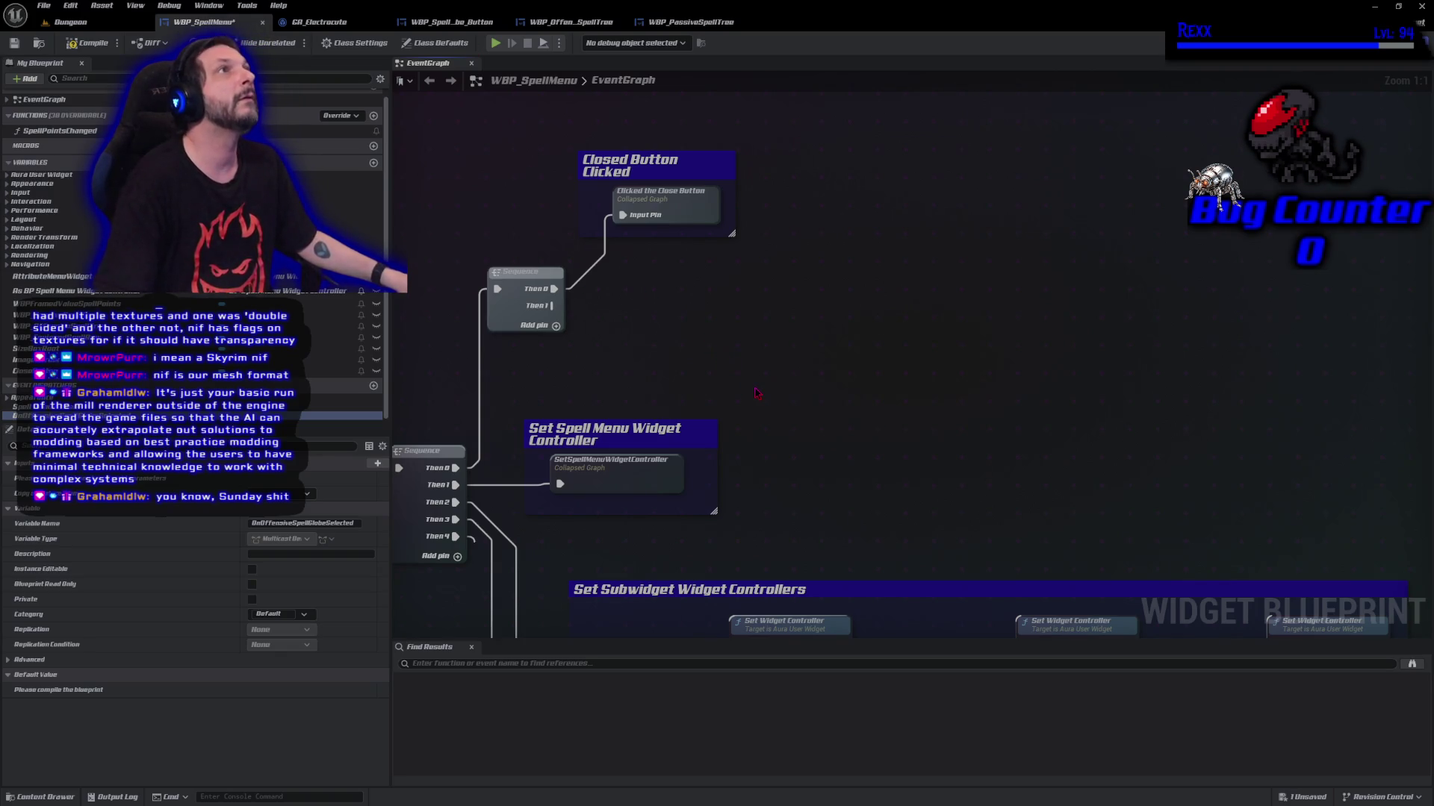
# Review the OnSpellGlobeSelected and Select nodes in the WBP_OffensiveSpellTree graph
pyautogui.scroll(-5, 675, 316)
pyautogui.scroll(-3, 675, 316)
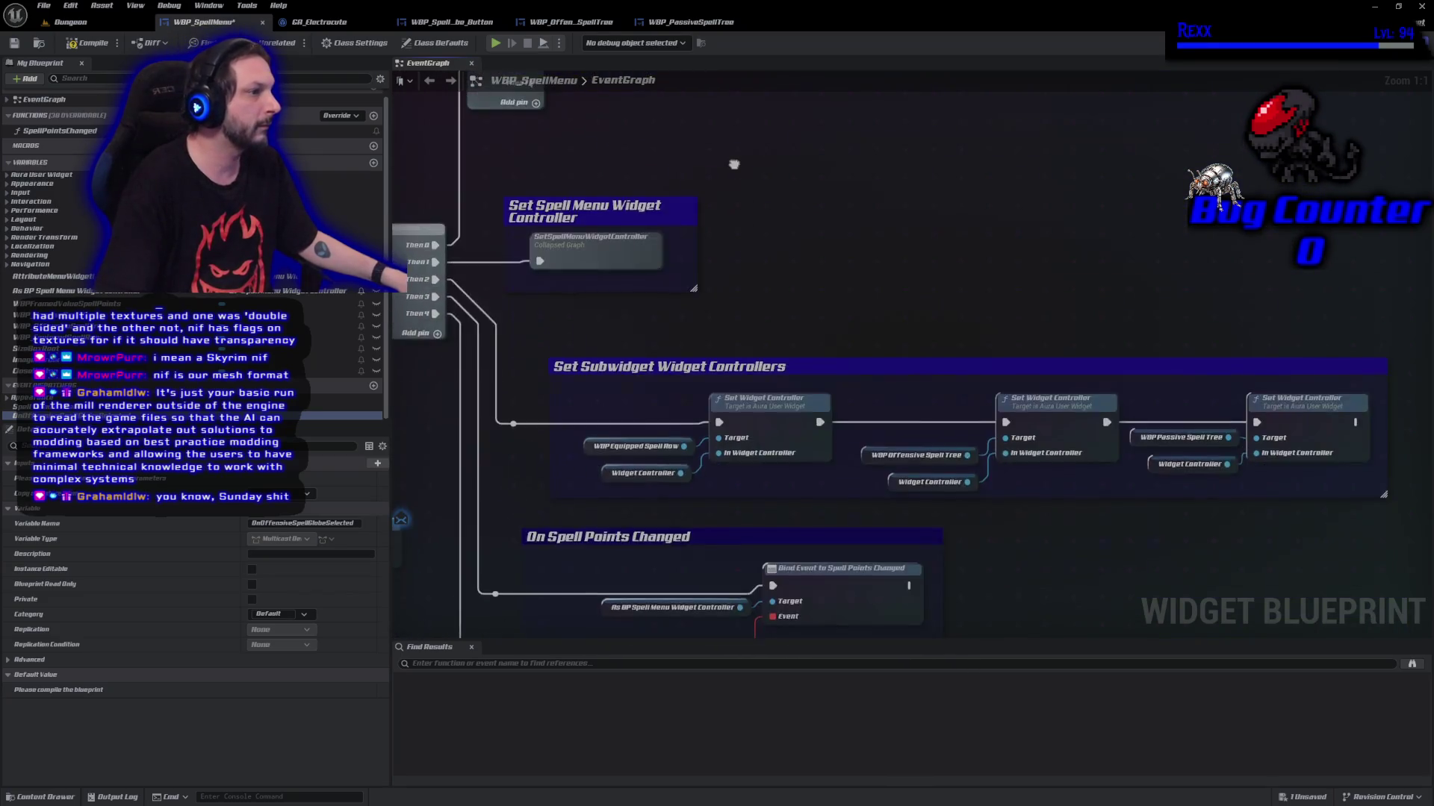
pyautogui.moveTo(674, 149)
pyautogui.mouseDown()
pyautogui.moveTo(674, 328)
pyautogui.moveTo(776, 374)
pyautogui.moveTo(1001, 415)
pyautogui.moveTo(837, 74)
pyautogui.moveTo(881, 45)
pyautogui.moveTo(881, 15)
pyautogui.moveTo(932, 7)
pyautogui.moveTo(834, 229)
pyautogui.mouseUp()
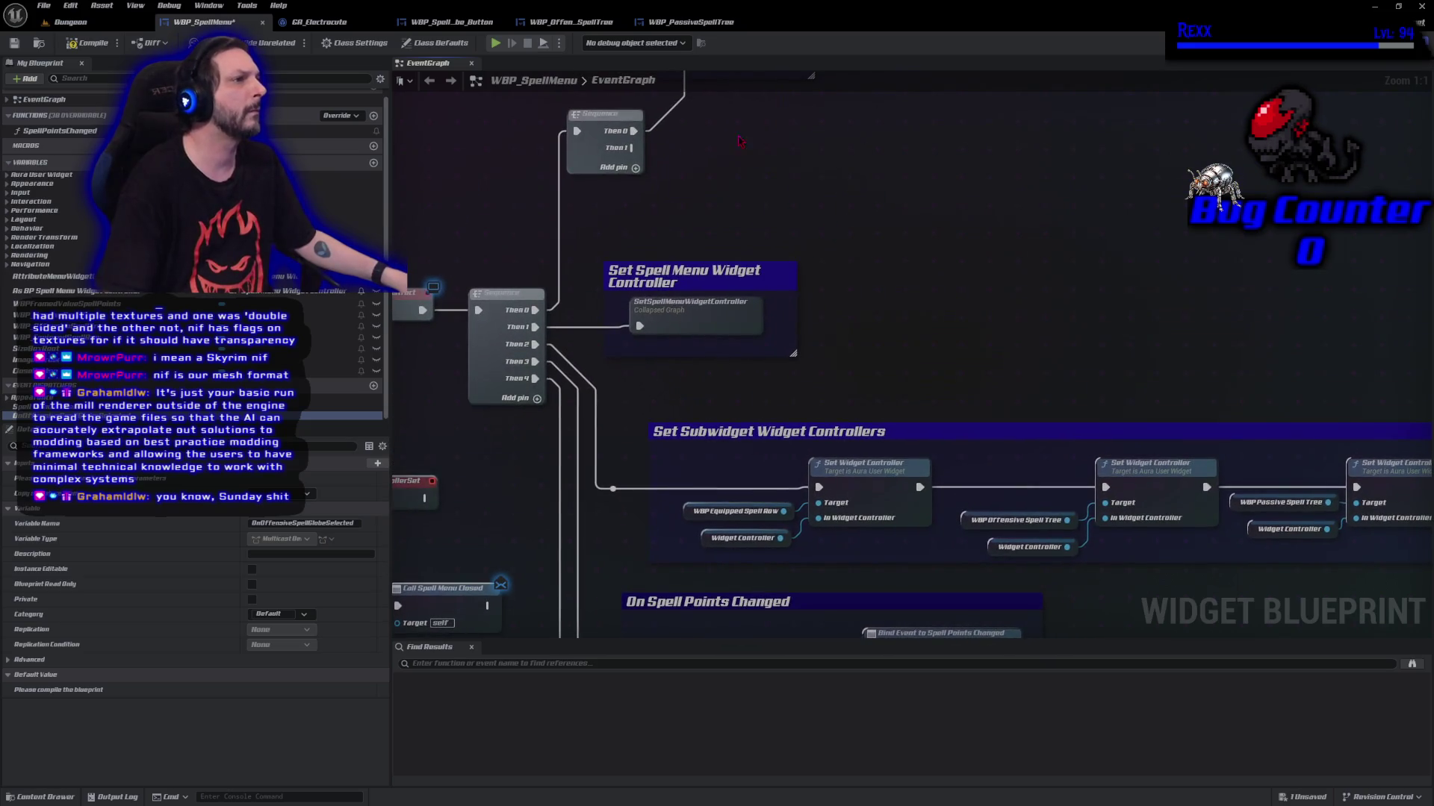
pyautogui.click(587, 30)
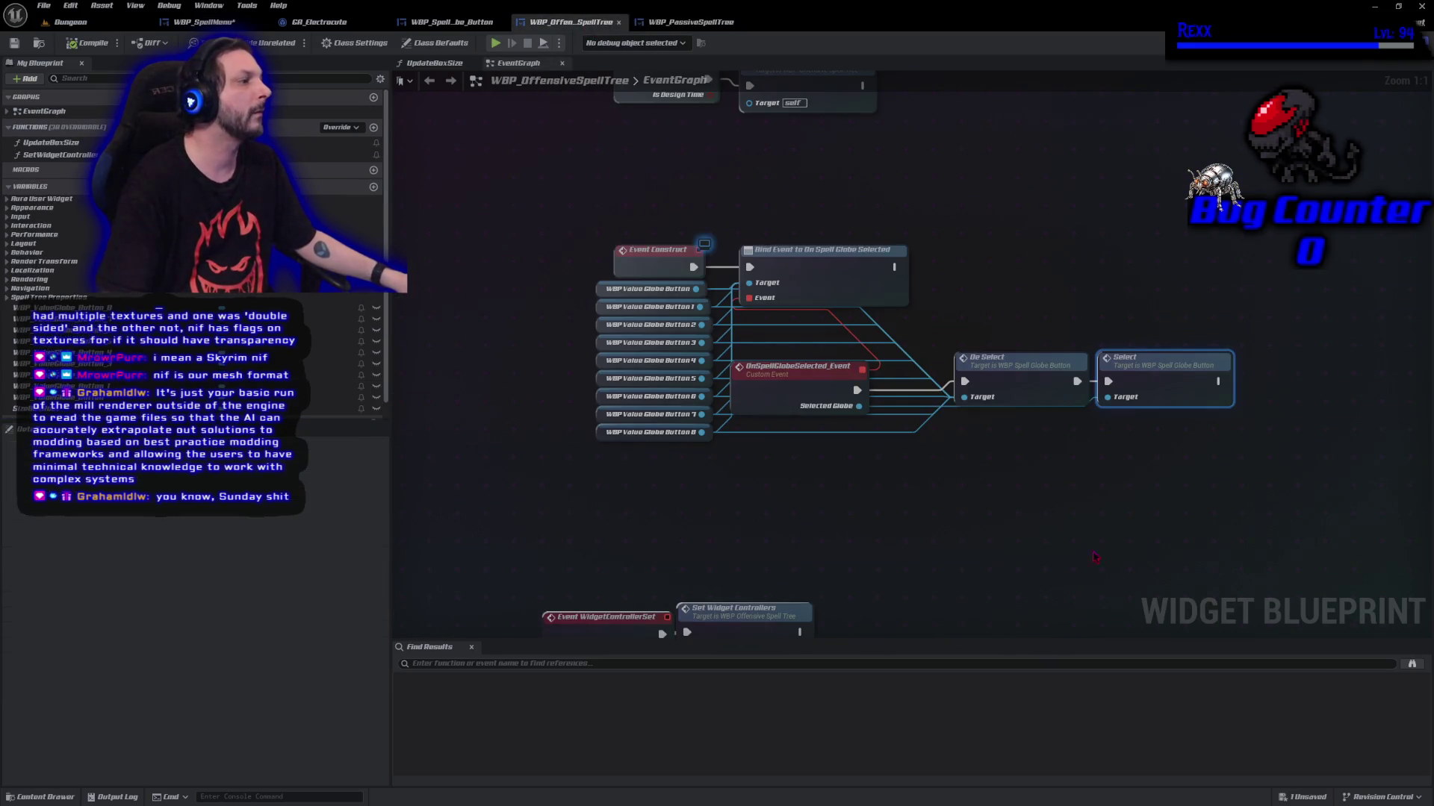
pyautogui.moveTo(963, 493); pyautogui.dragTo(811, 491)
pyautogui.click(812, 491)
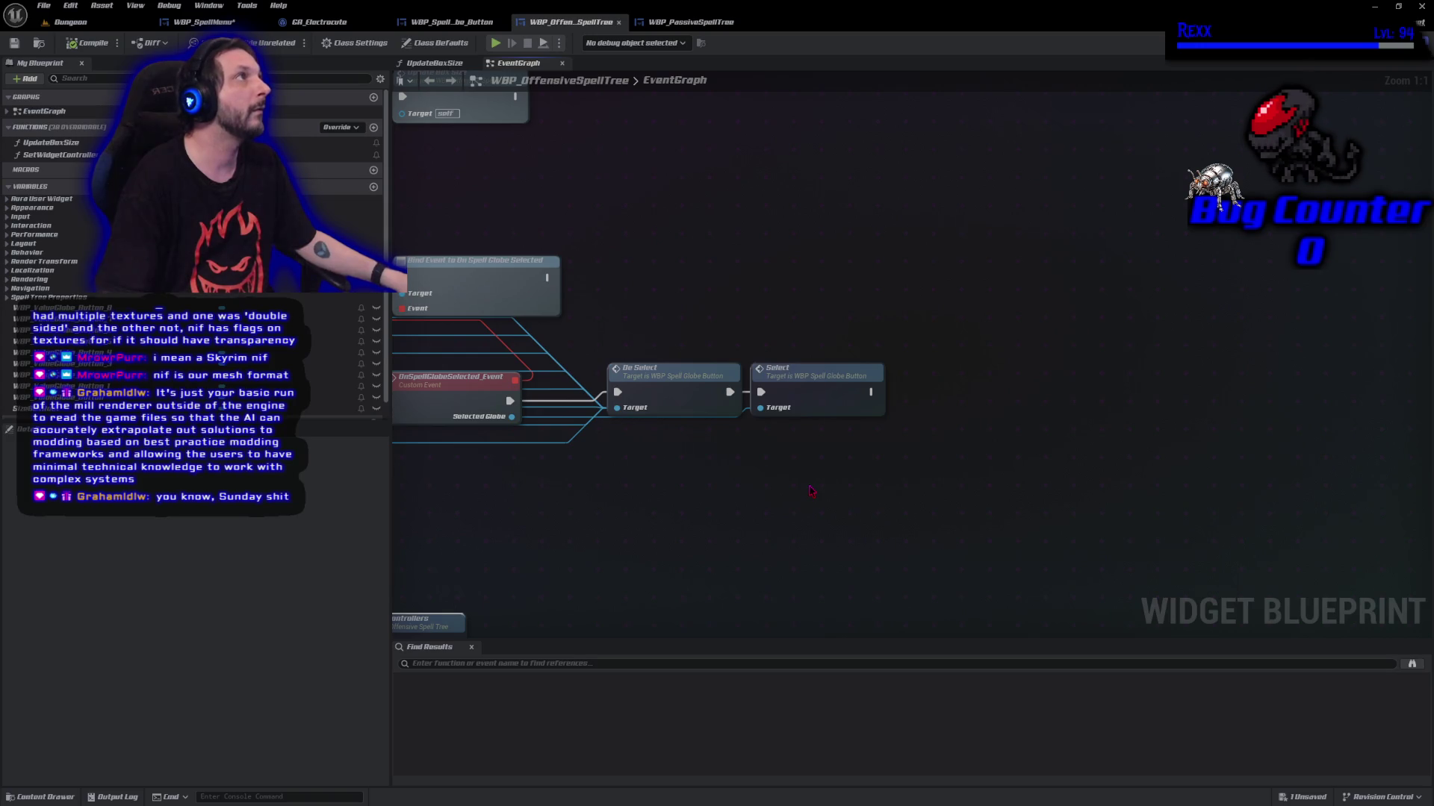
pyautogui.rightClick(1058, 406)
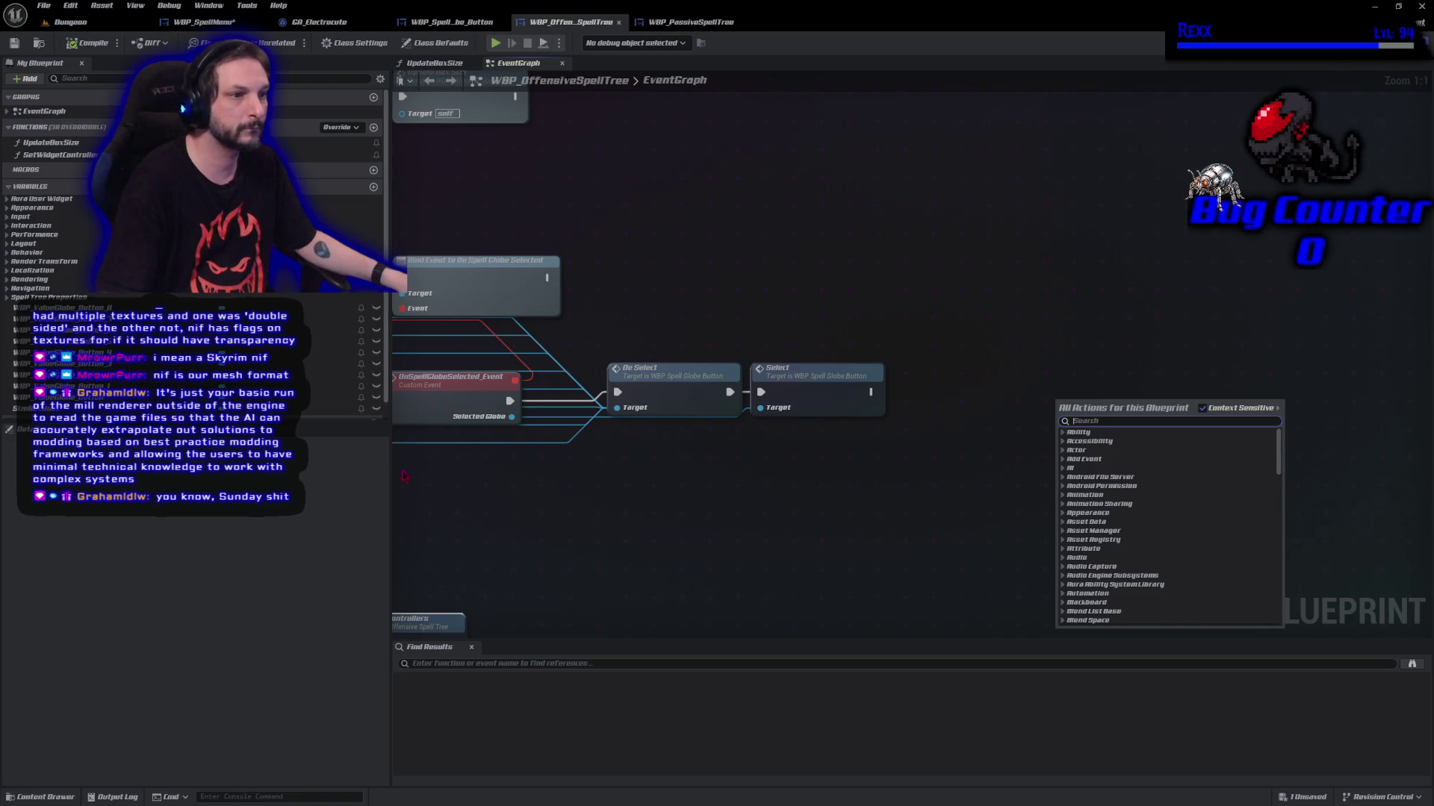
pyautogui.press('Escape')
pyautogui.scroll(-1, 194, 224)
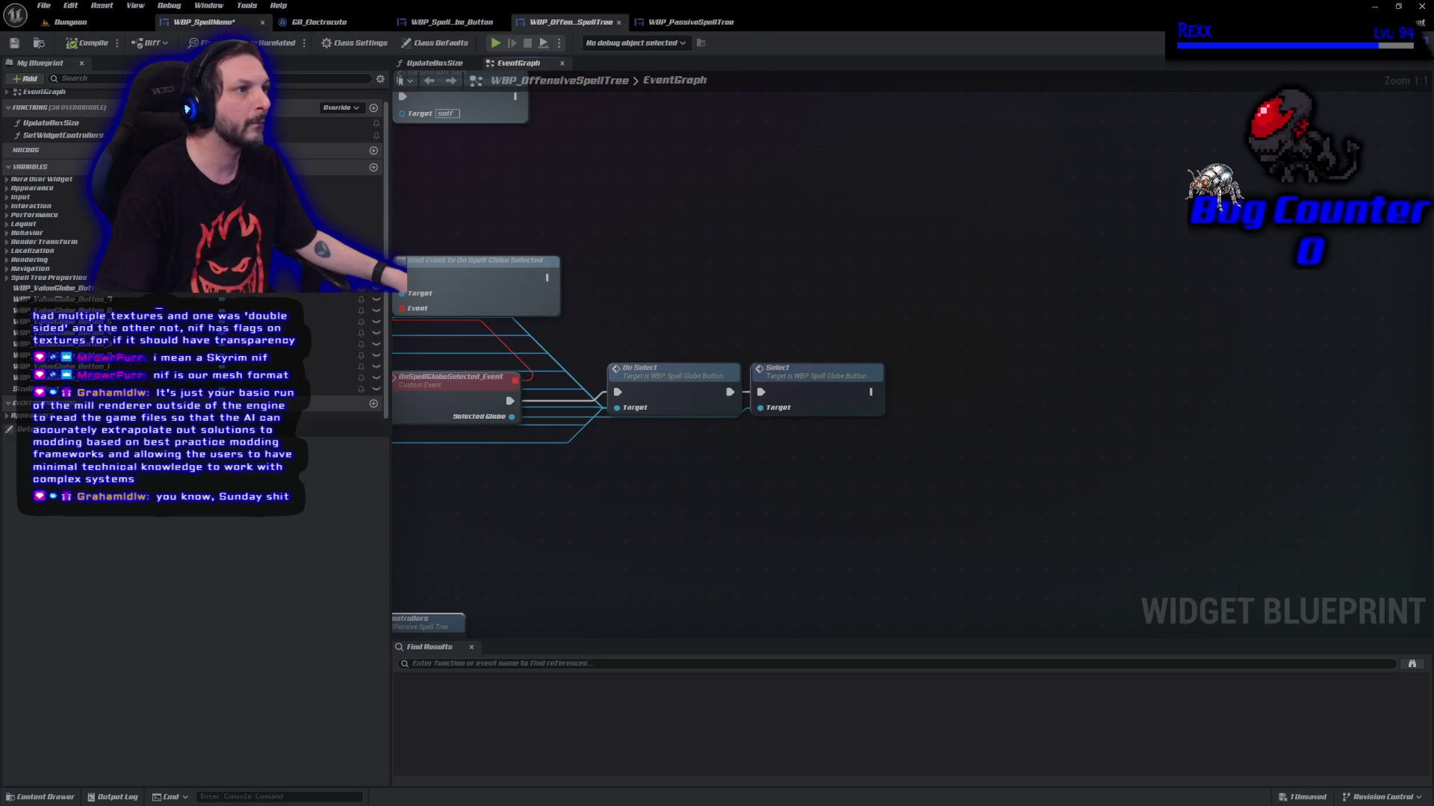
# Compile WBP_SpellMenu, recheck the offensive spell tree graph, then return to WBP_SpellMenu
pyautogui.click(198, 22)
pyautogui.click(94, 45)
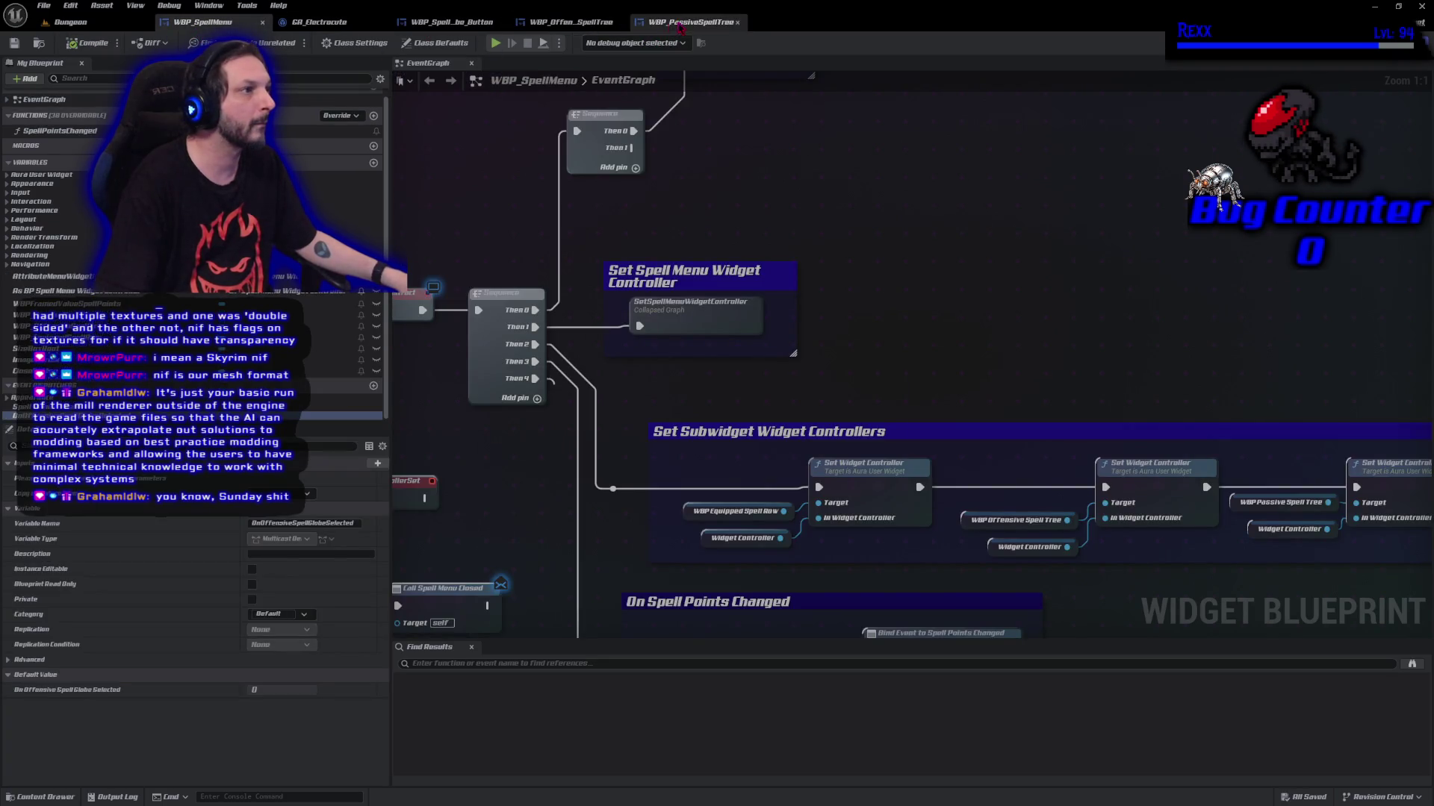
pyautogui.click(571, 22)
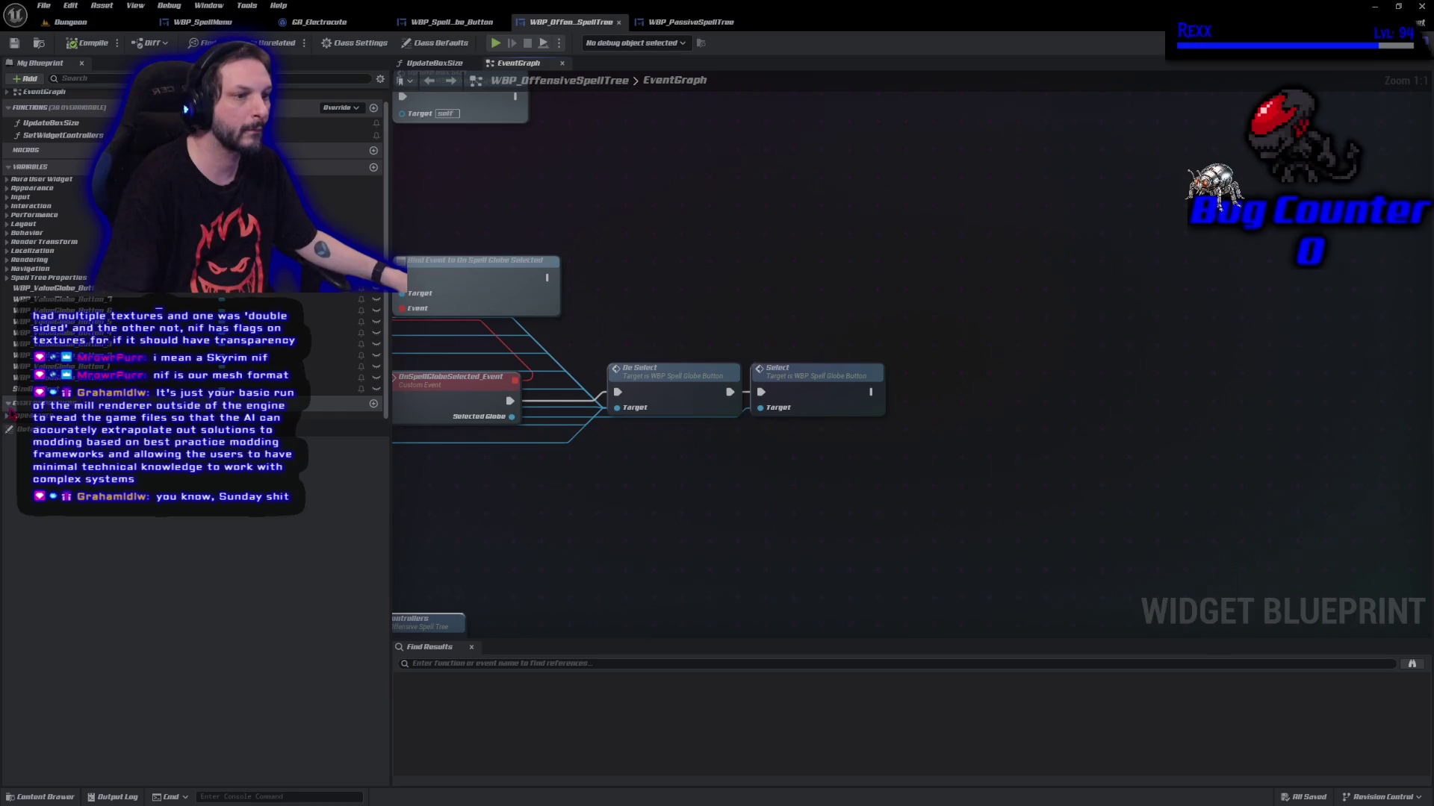
pyautogui.scroll(-1, 10, 412)
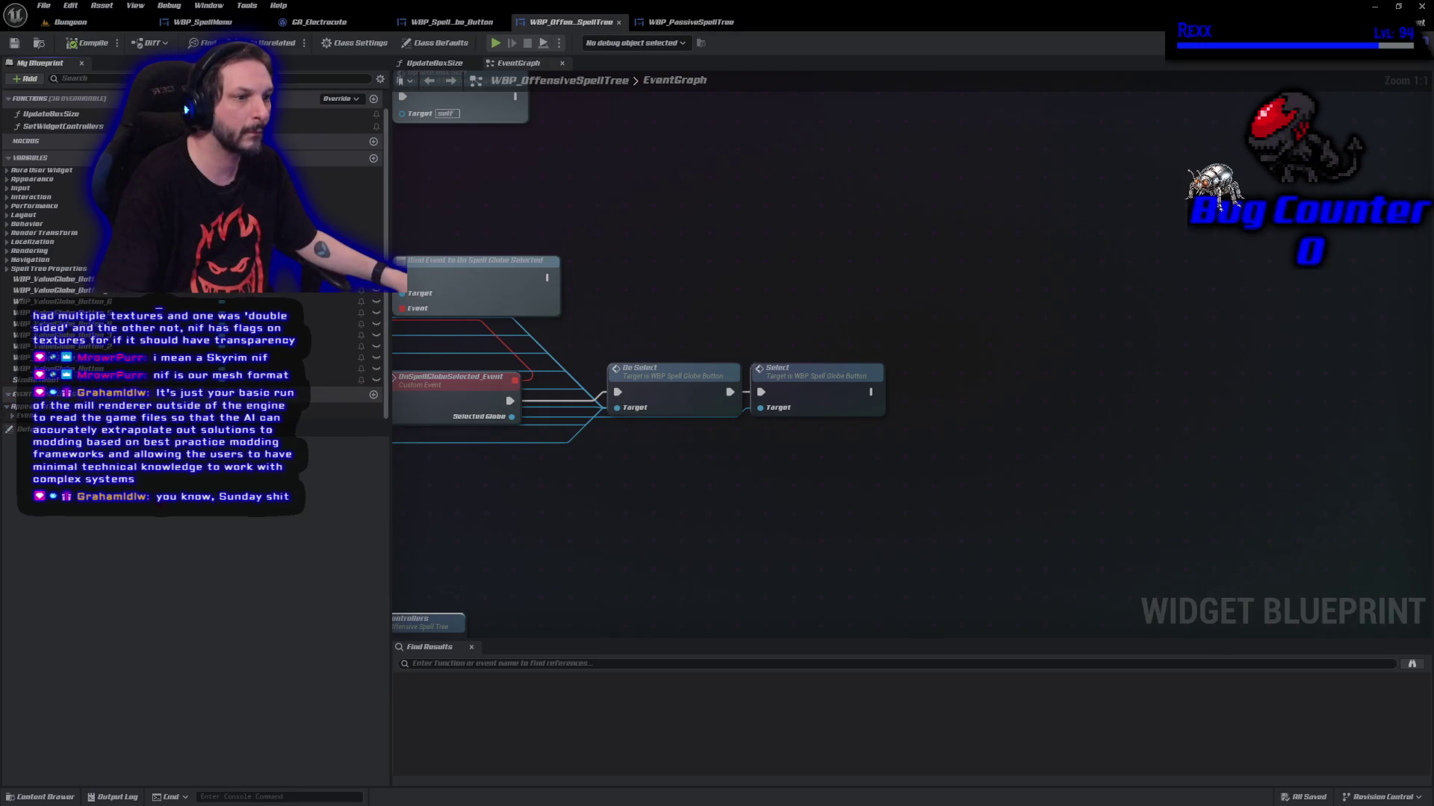
pyautogui.scroll(-1, 11, 420)
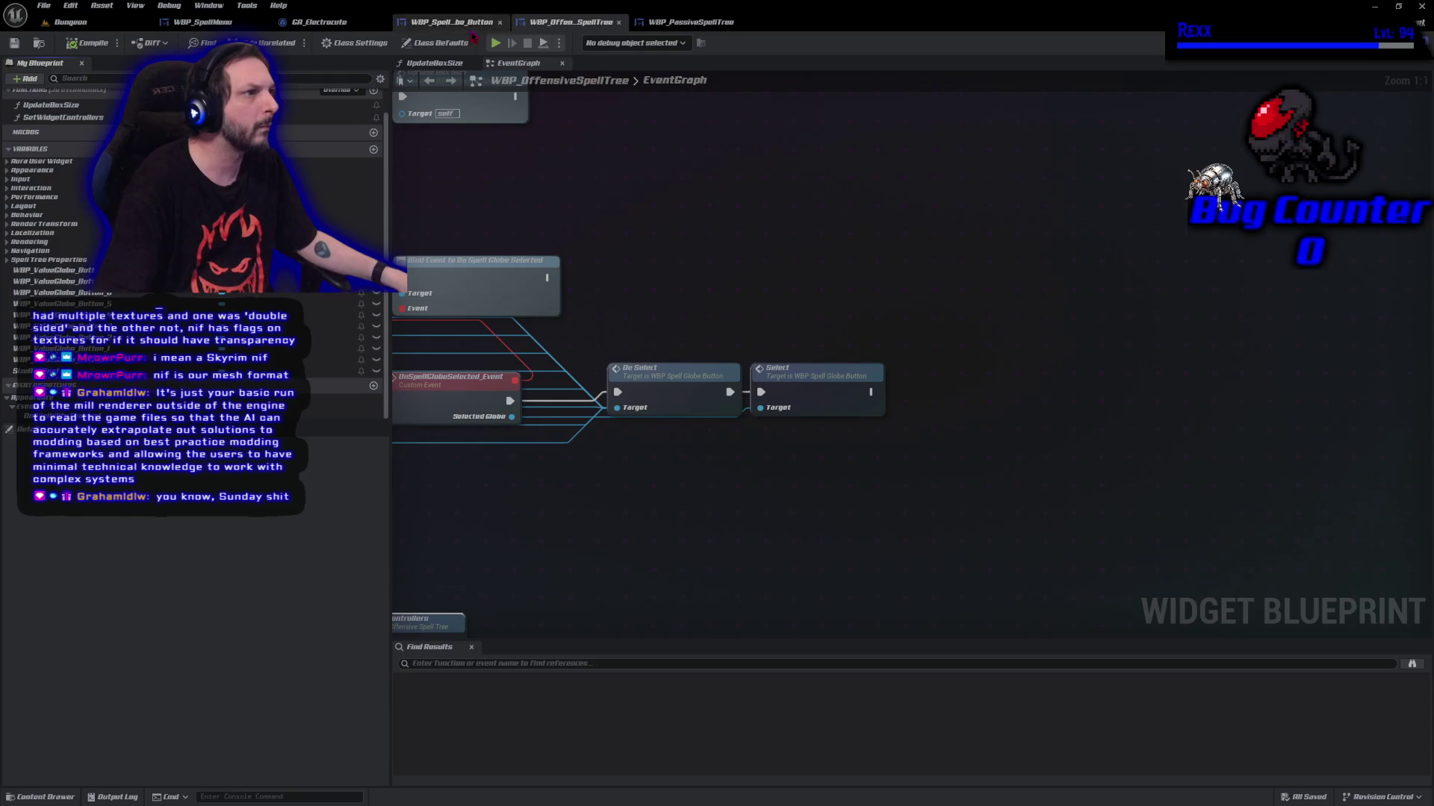
pyautogui.click(212, 25)
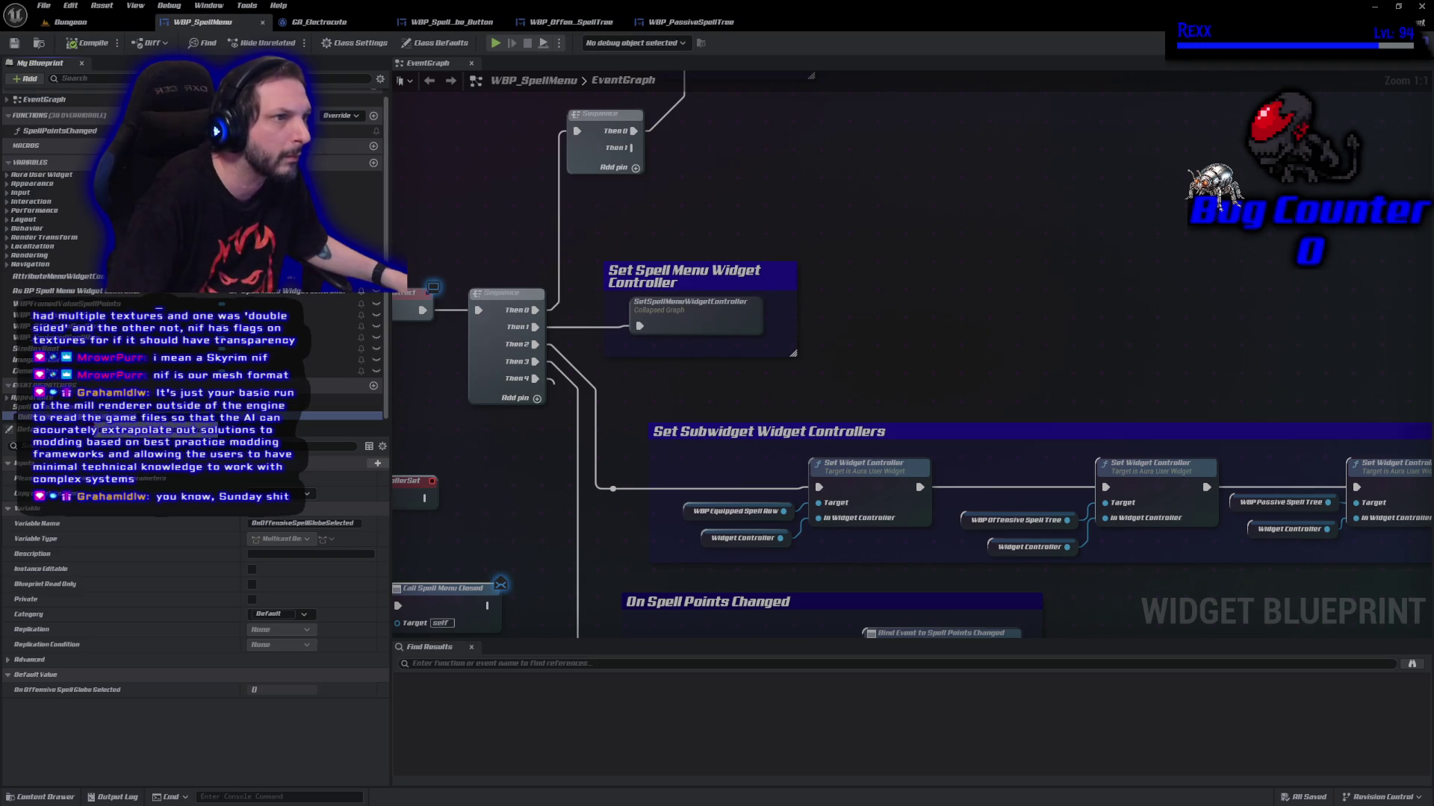
# Make the OnOffensiveSpellGlobeSelected dispatcher instance editable, then compile and save WBP_SpellMenu
pyautogui.press('Delete')
pyautogui.click(45, 382)
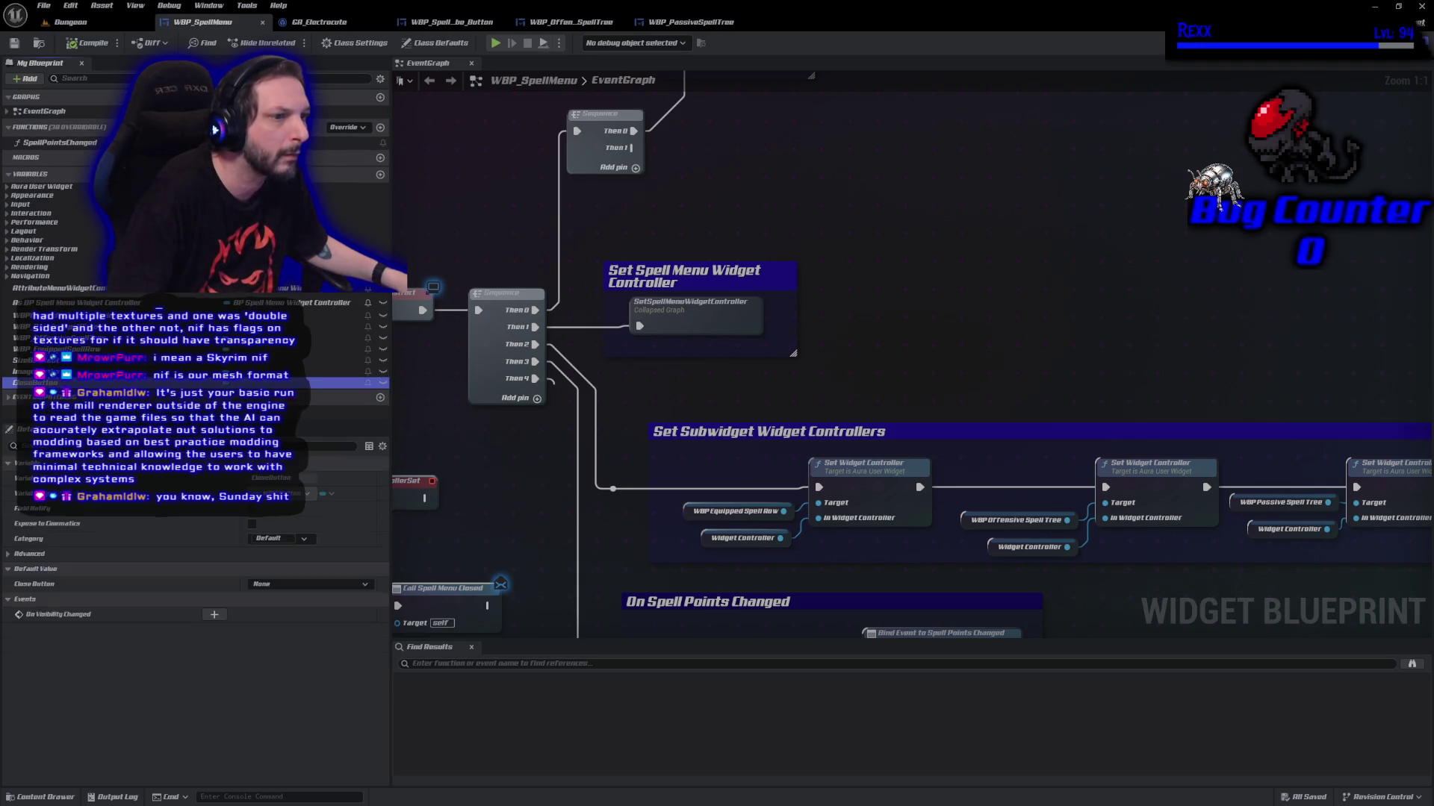
pyautogui.click(45, 415)
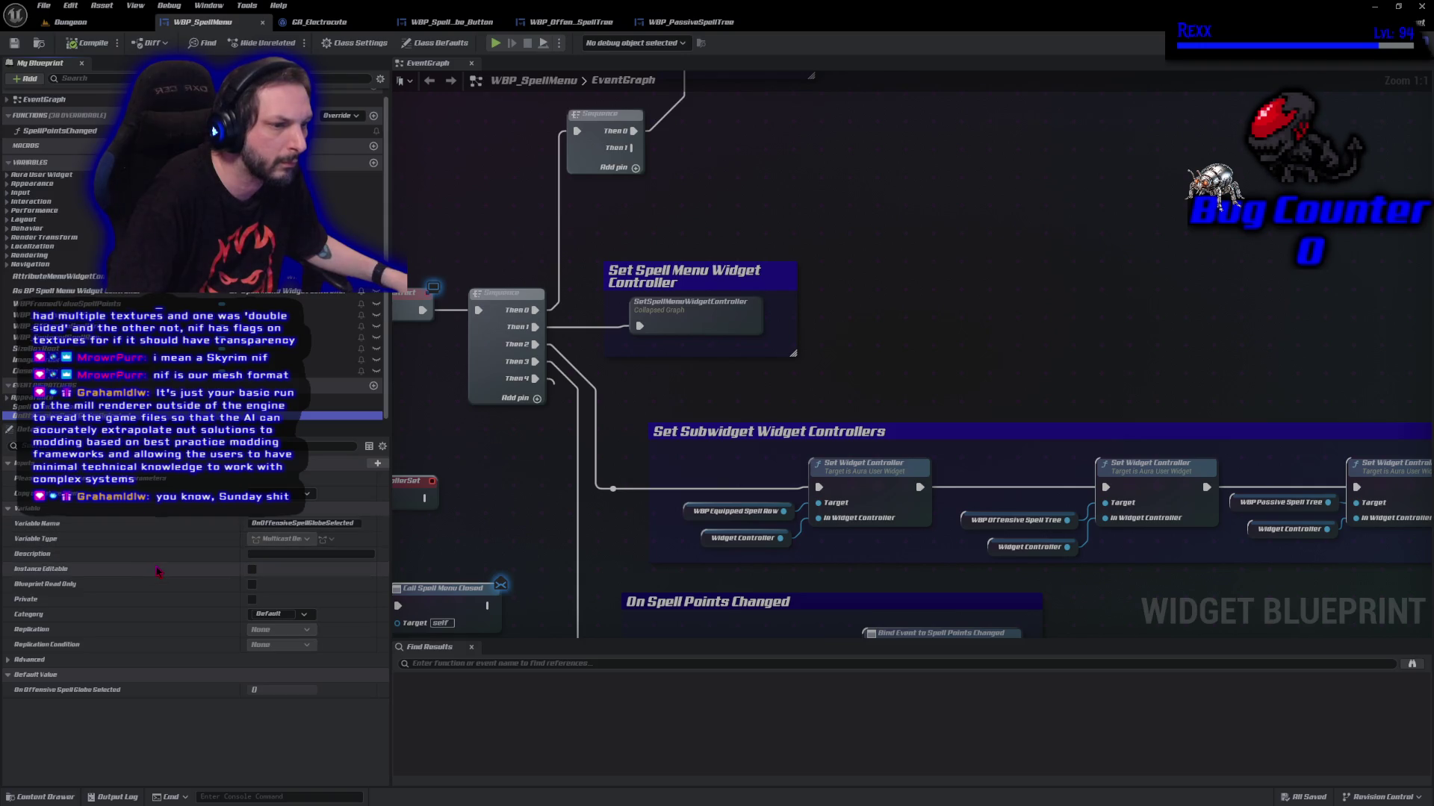
pyautogui.click(251, 571)
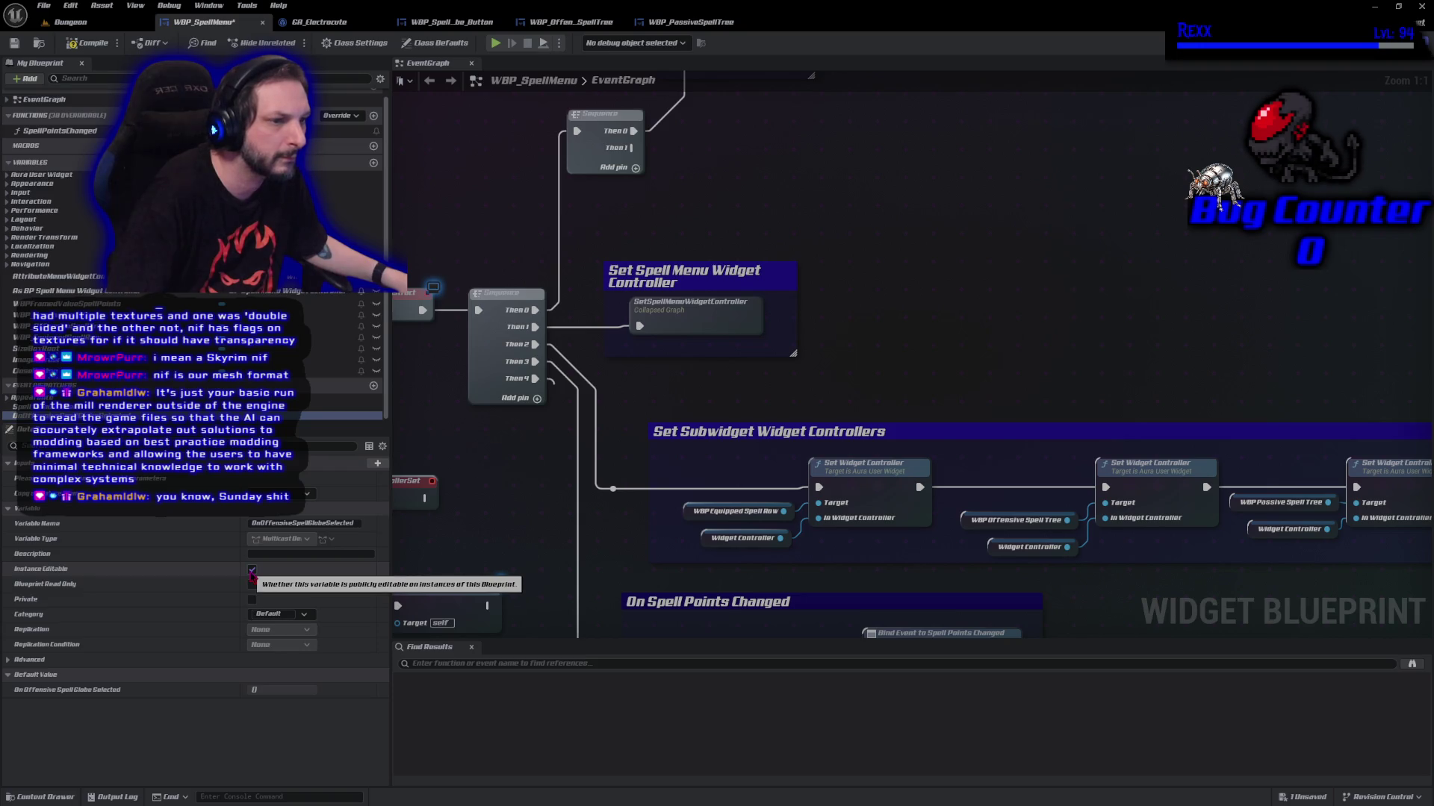
pyautogui.click(88, 43)
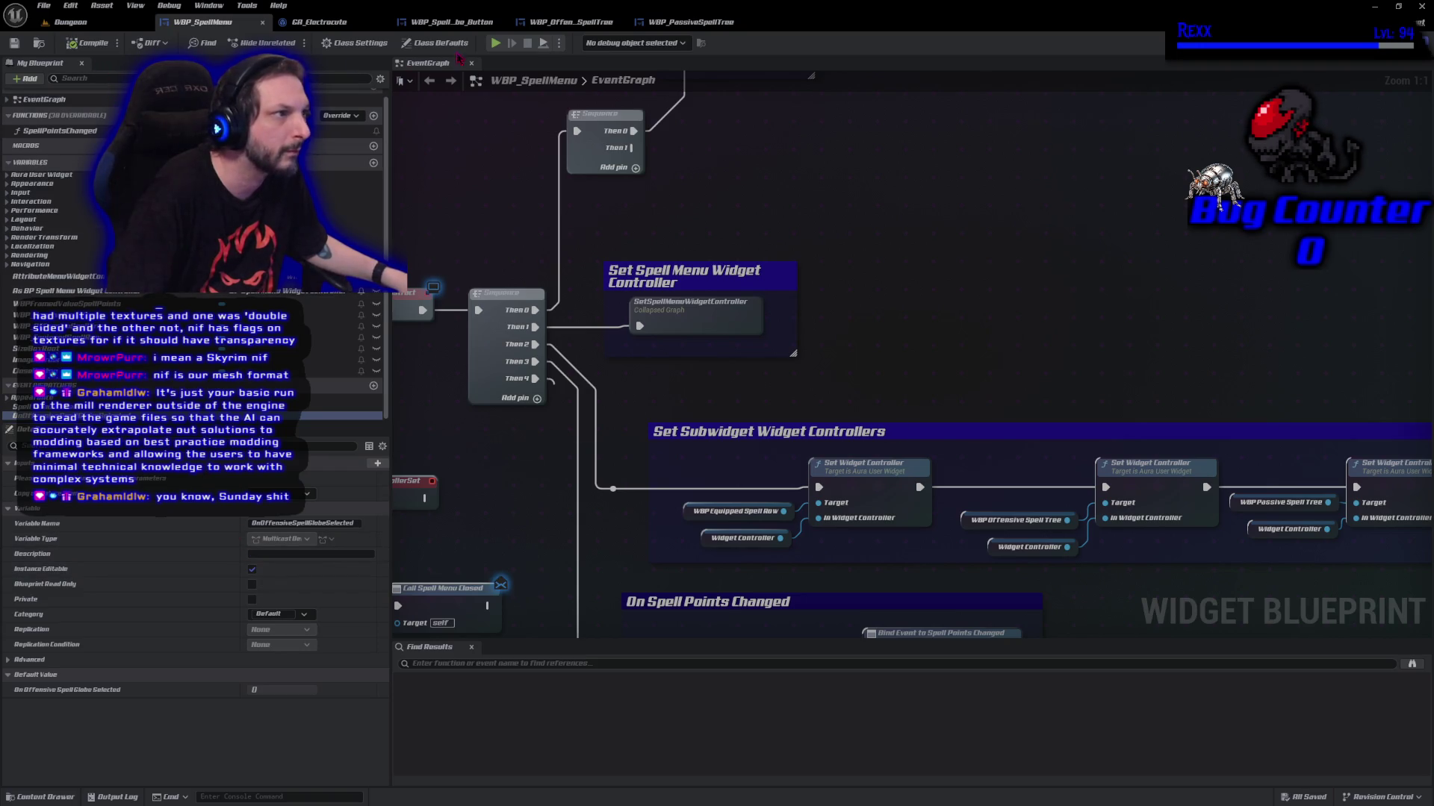
# Compile the offensive spell tree, then delete the chosen WBP_SpellMenu dispatcher and compile-save
pyautogui.click(572, 22)
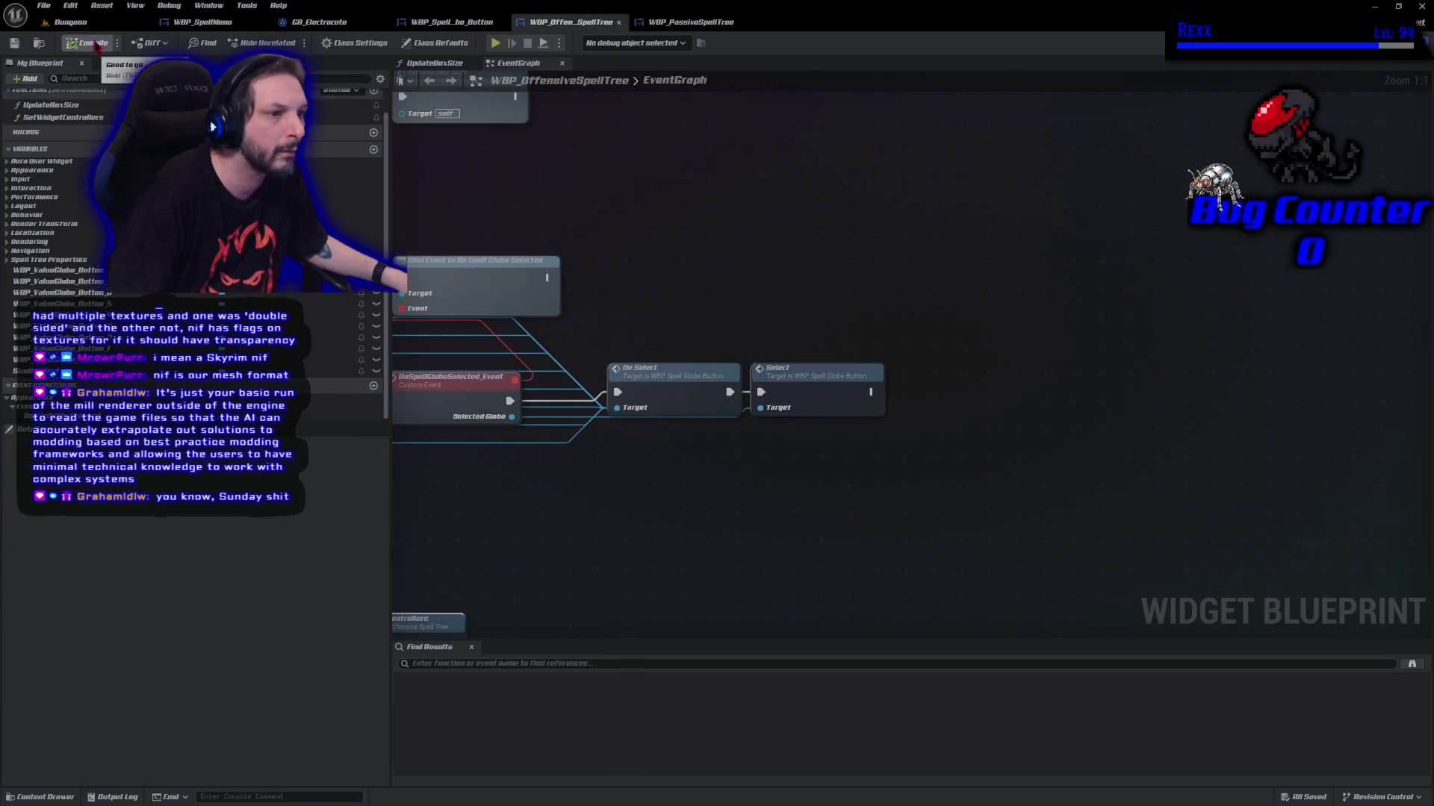
pyautogui.click(94, 45)
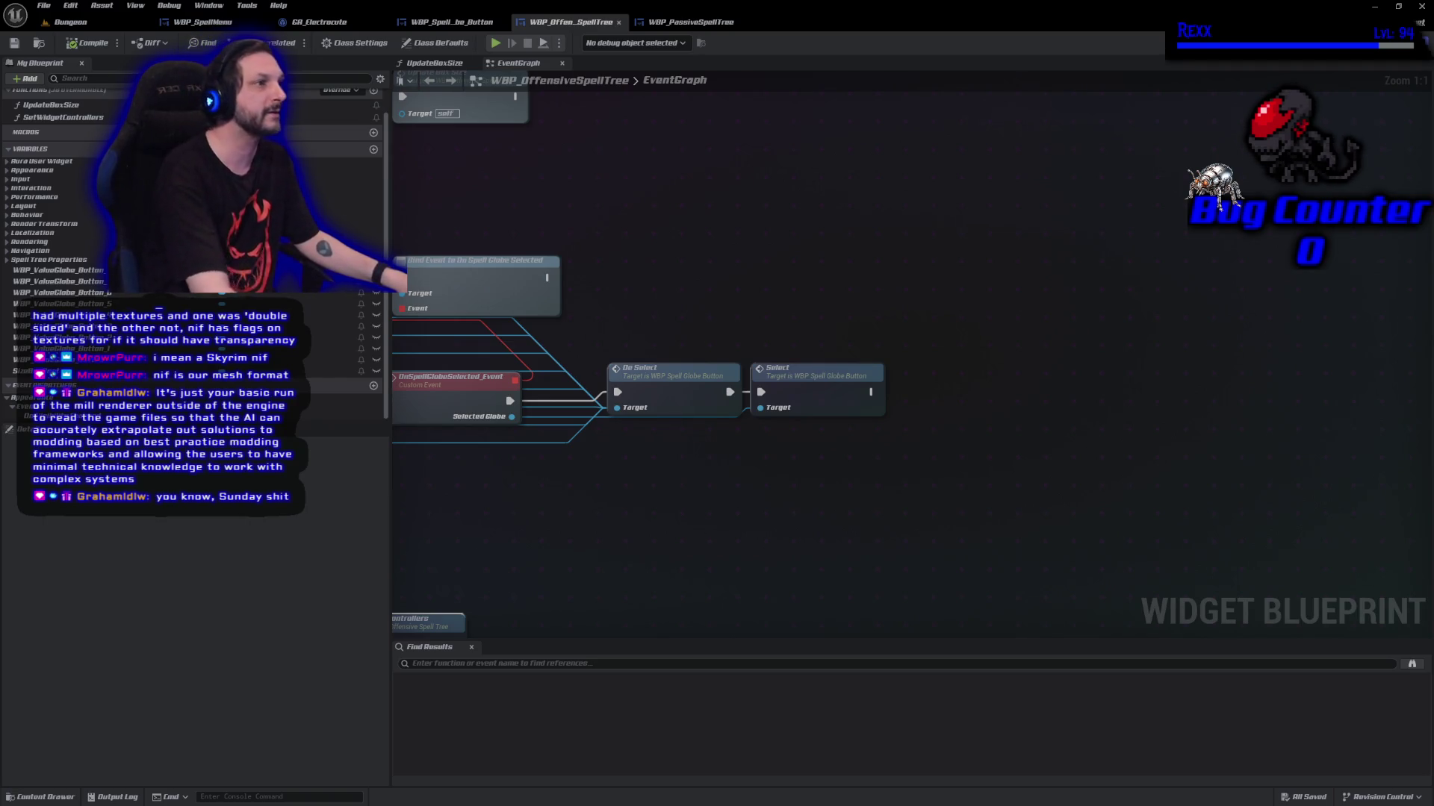
pyautogui.click(209, 25)
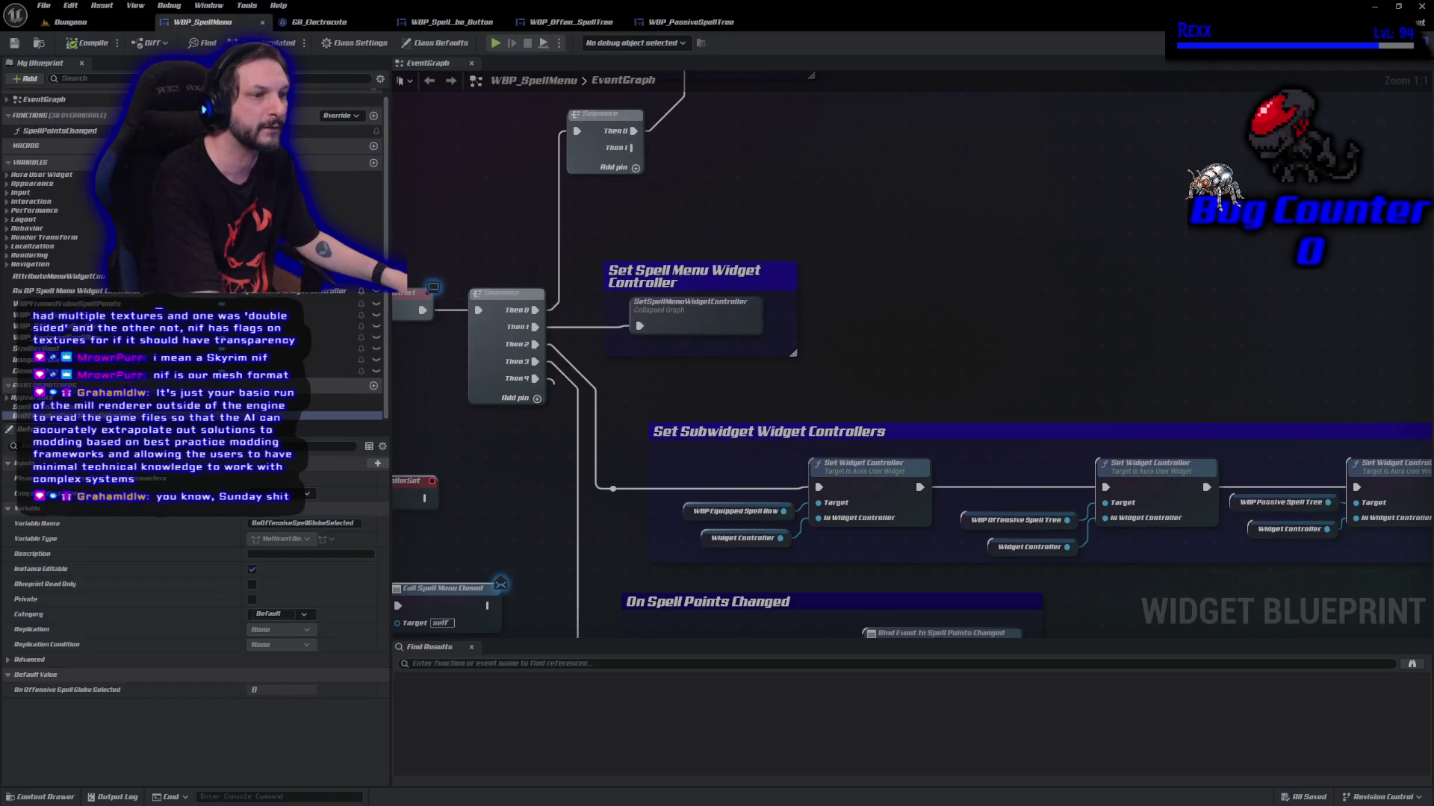
pyautogui.click(75, 415)
pyautogui.click(112, 430)
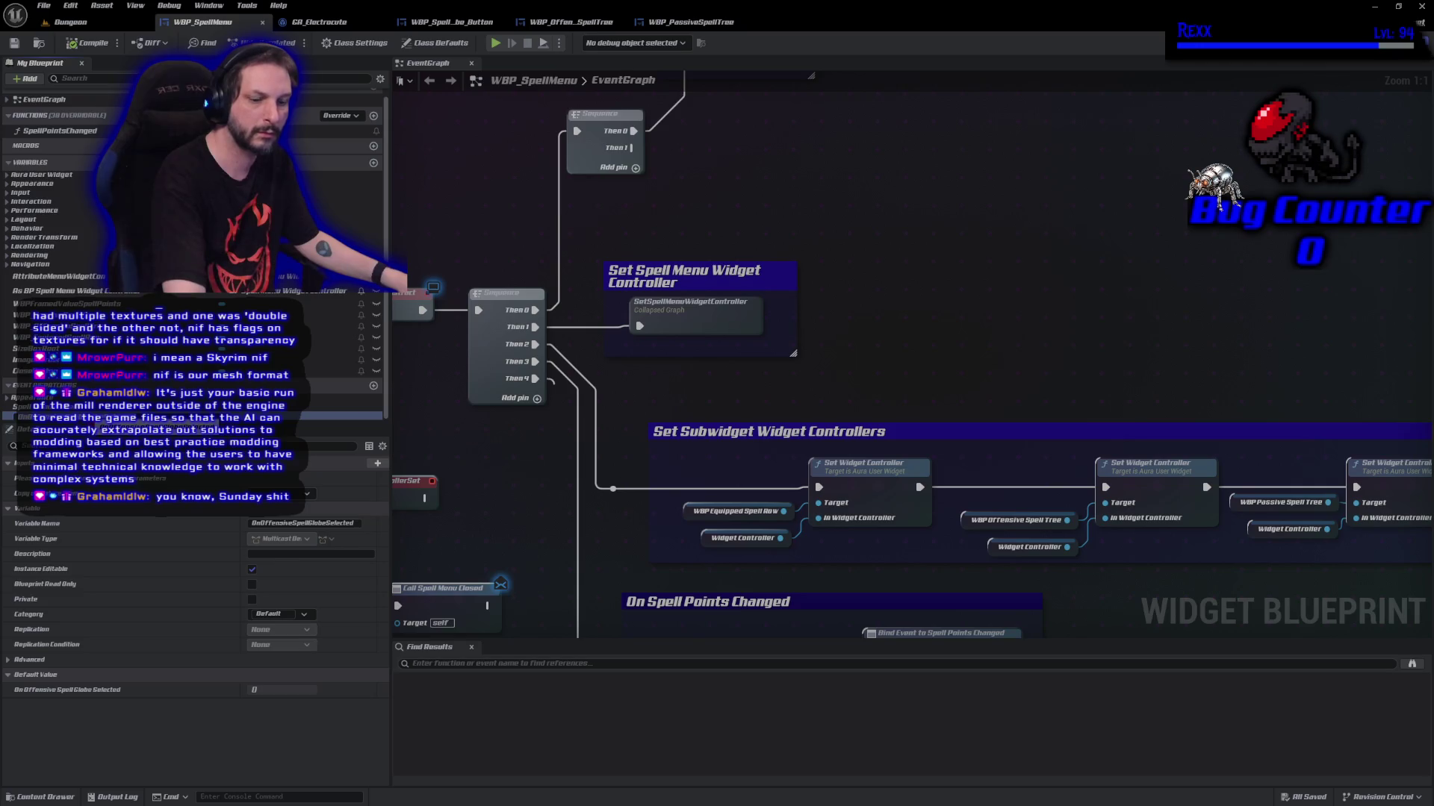
pyautogui.click(45, 415)
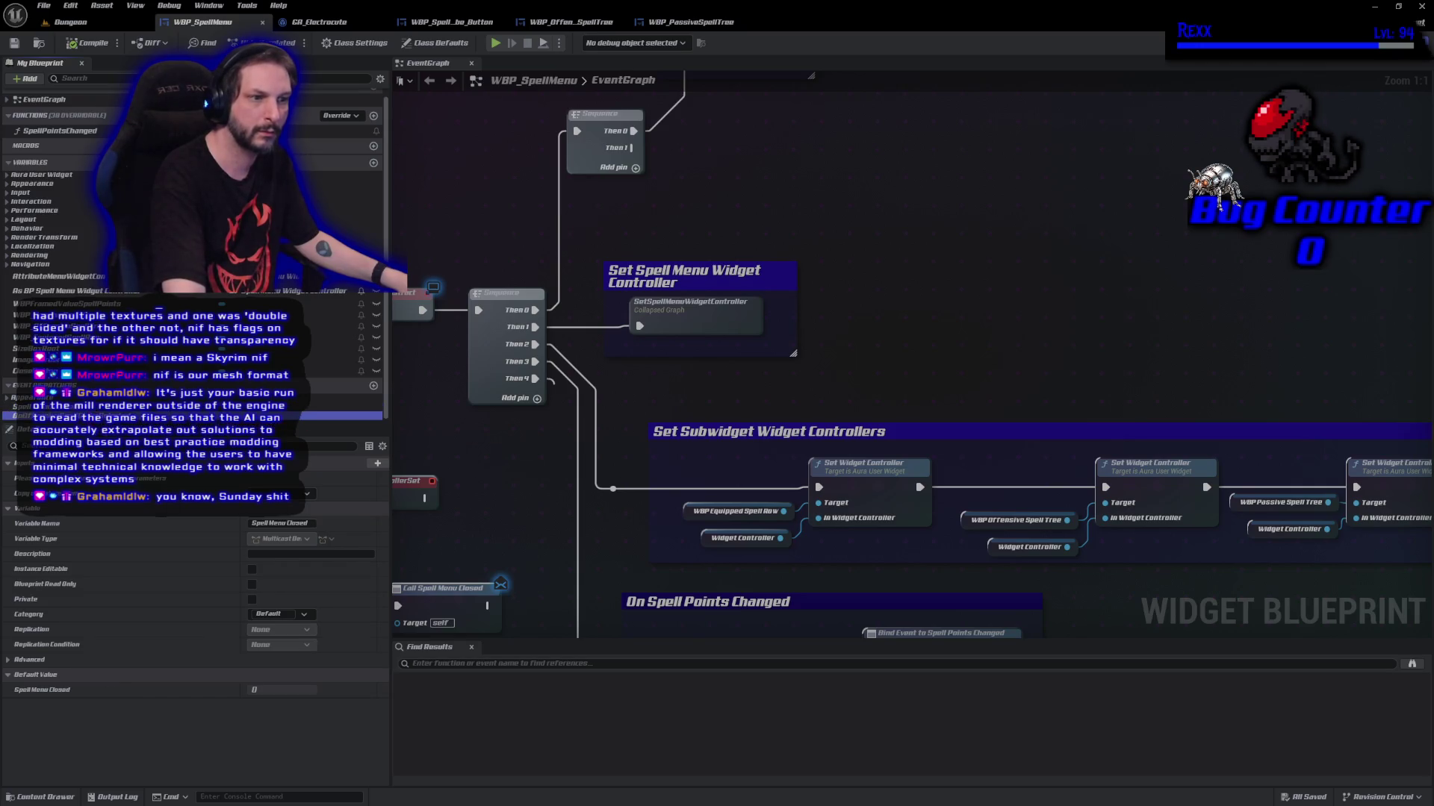
pyautogui.press('Delete')
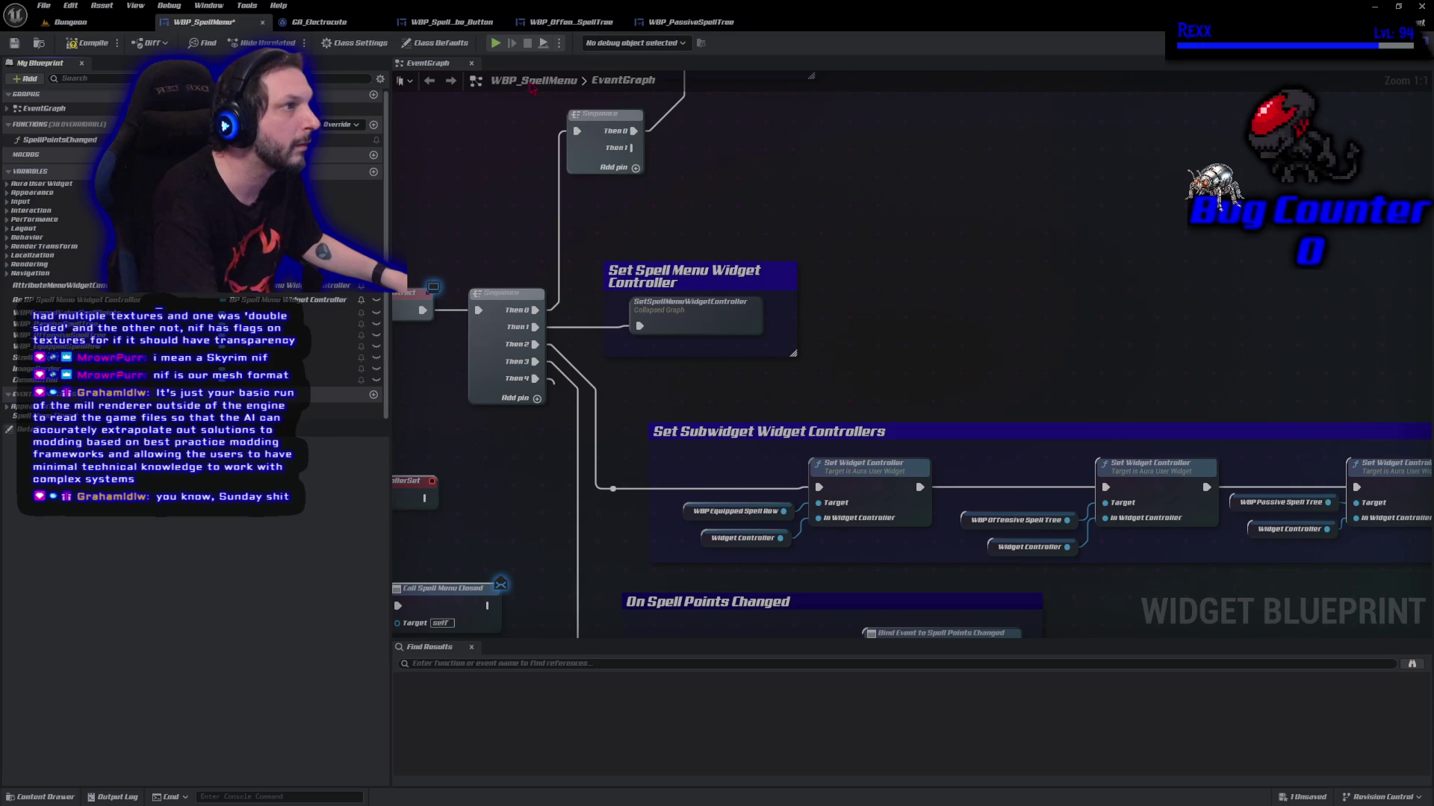
pyautogui.click(86, 43)
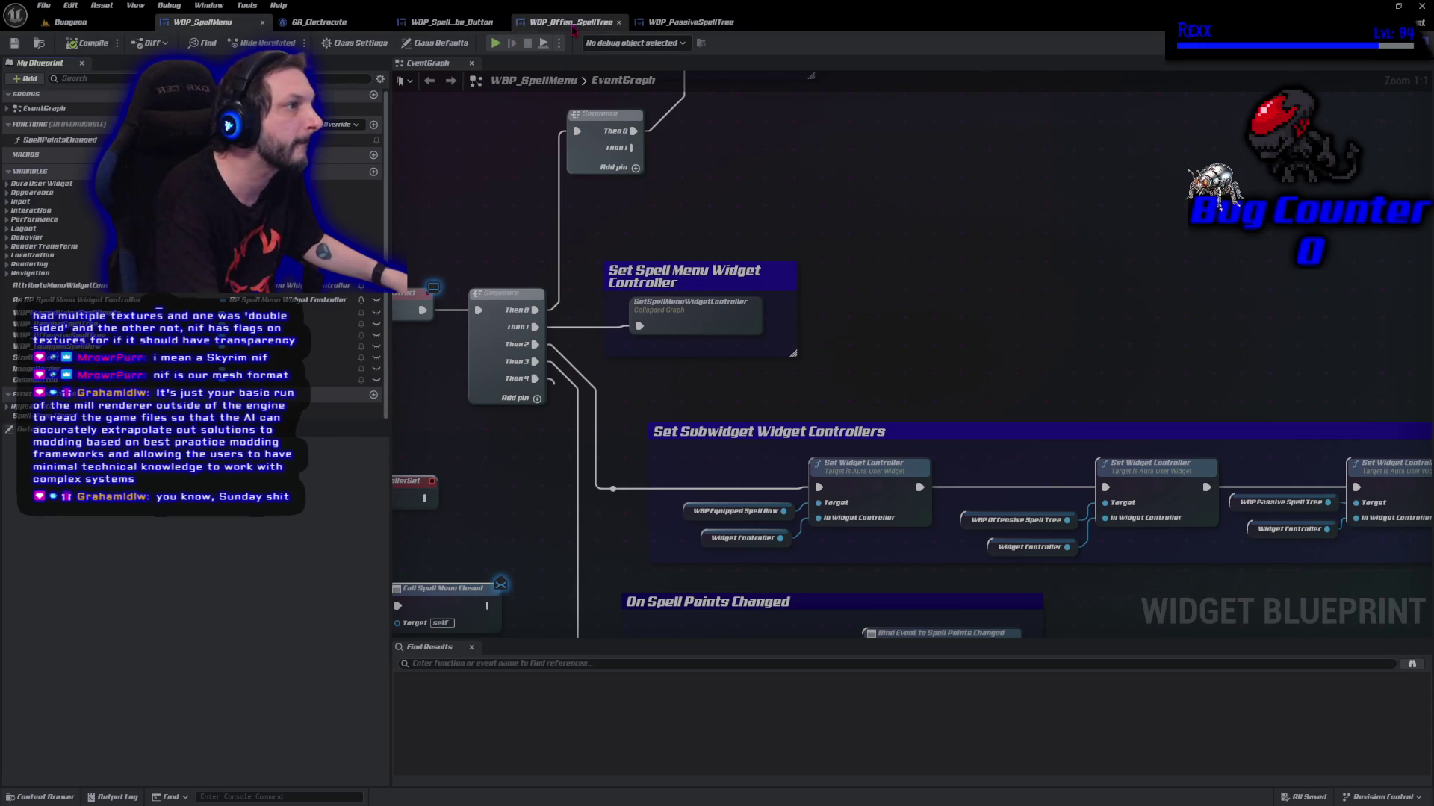
# Add an OnOffensiveSpellGlobeSelected event dispatcher to WBP_OffensiveSpellTree and compile
pyautogui.click(571, 21)
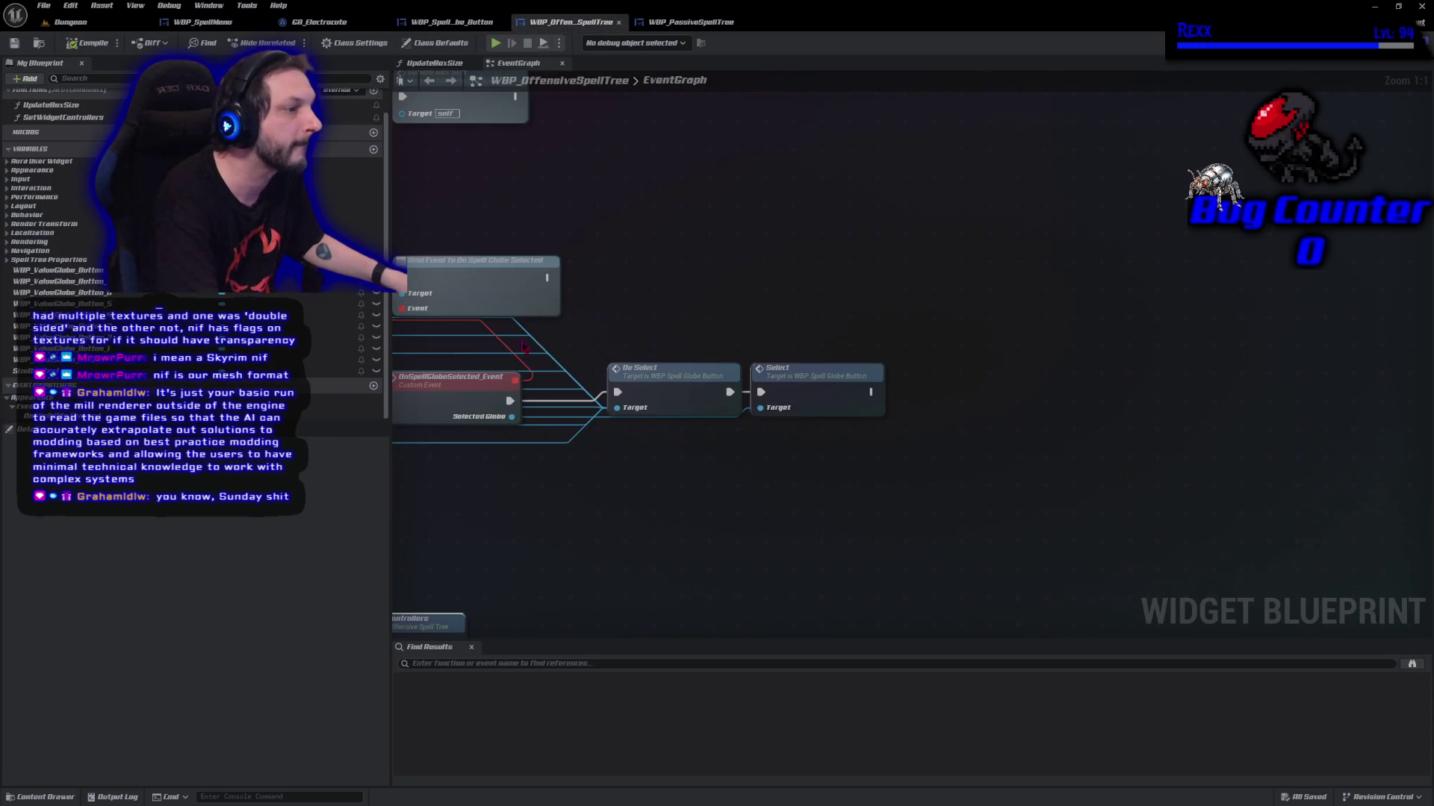
pyautogui.click(374, 385)
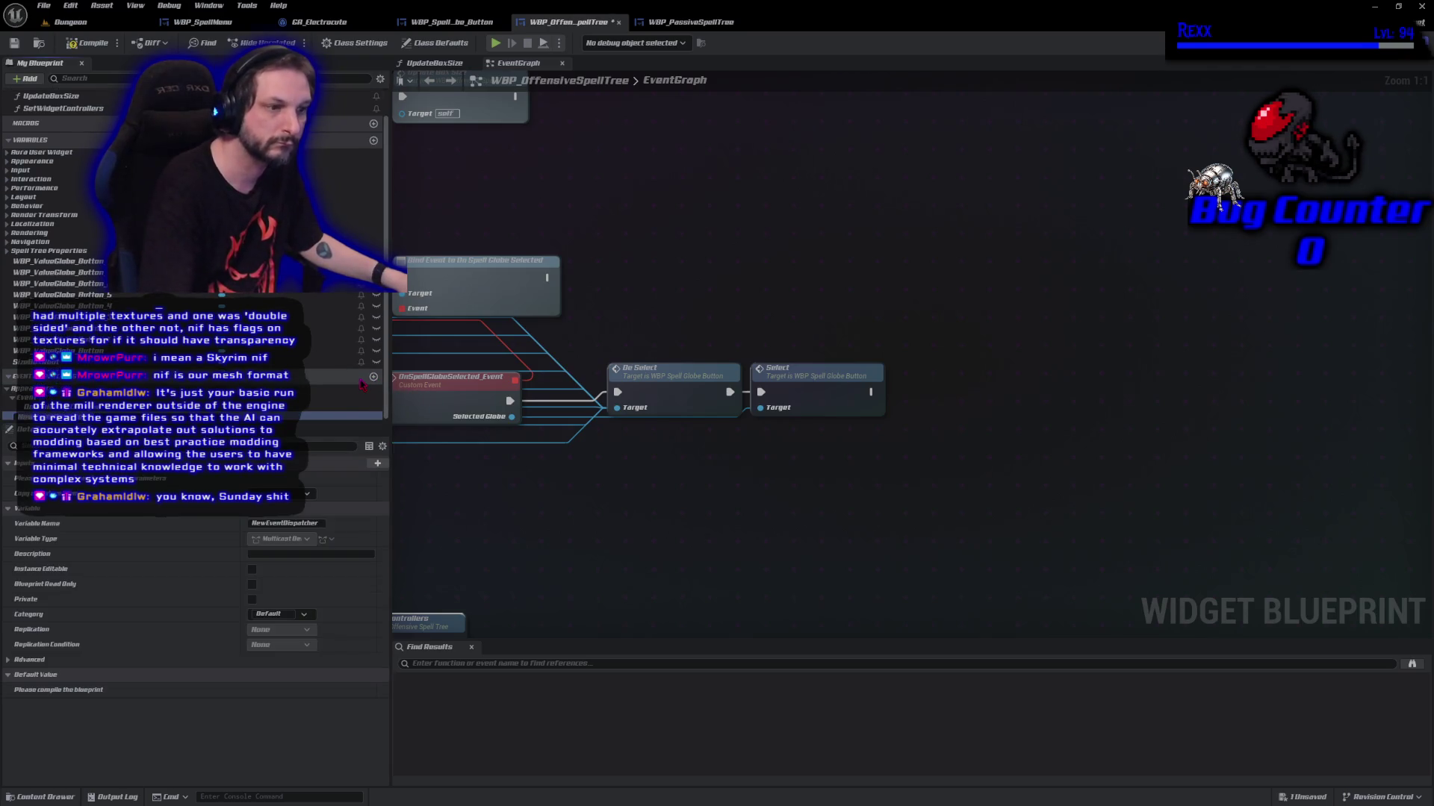
pyautogui.write('OnOffensiveSpellGlobeSelected')
pyautogui.press('Return')
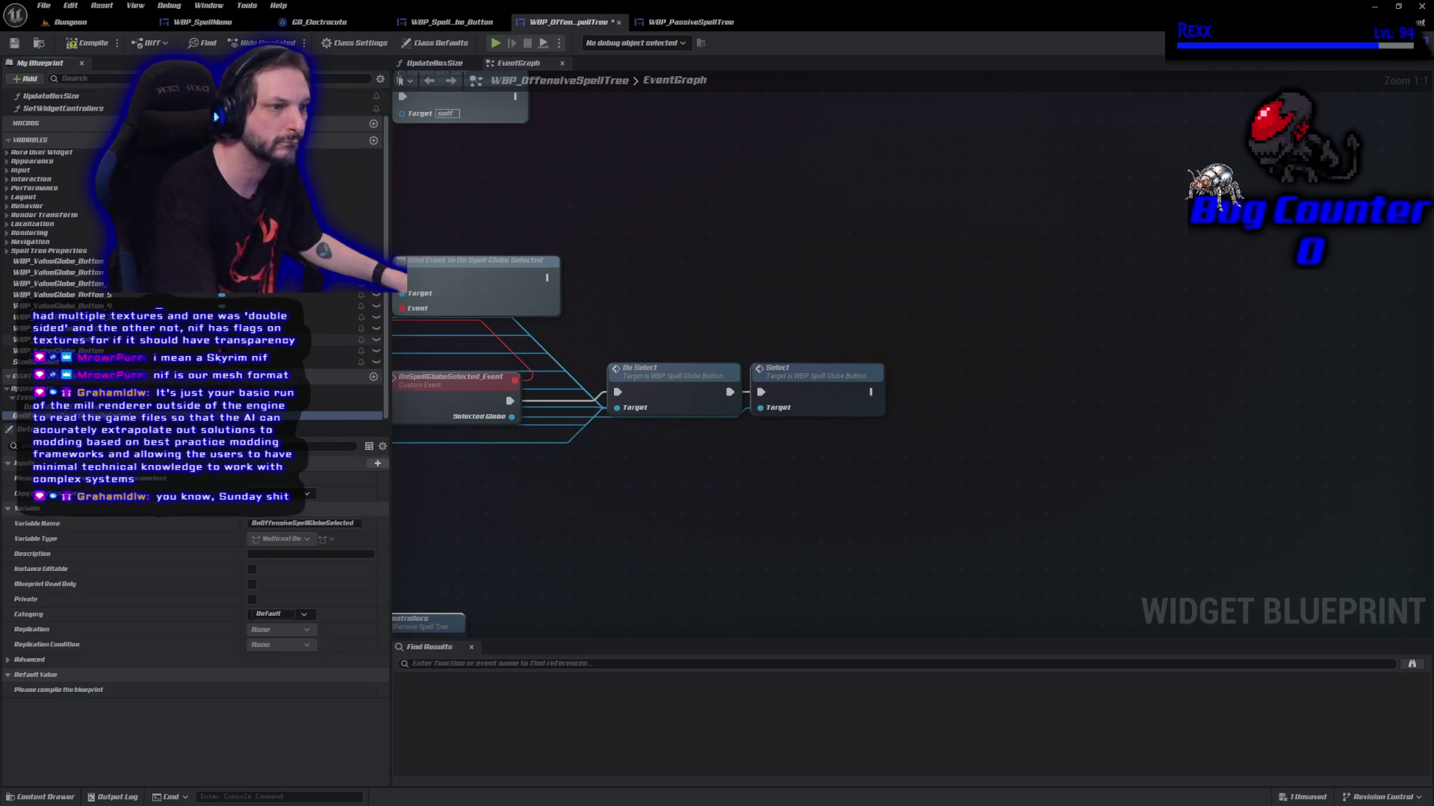
pyautogui.click(96, 44)
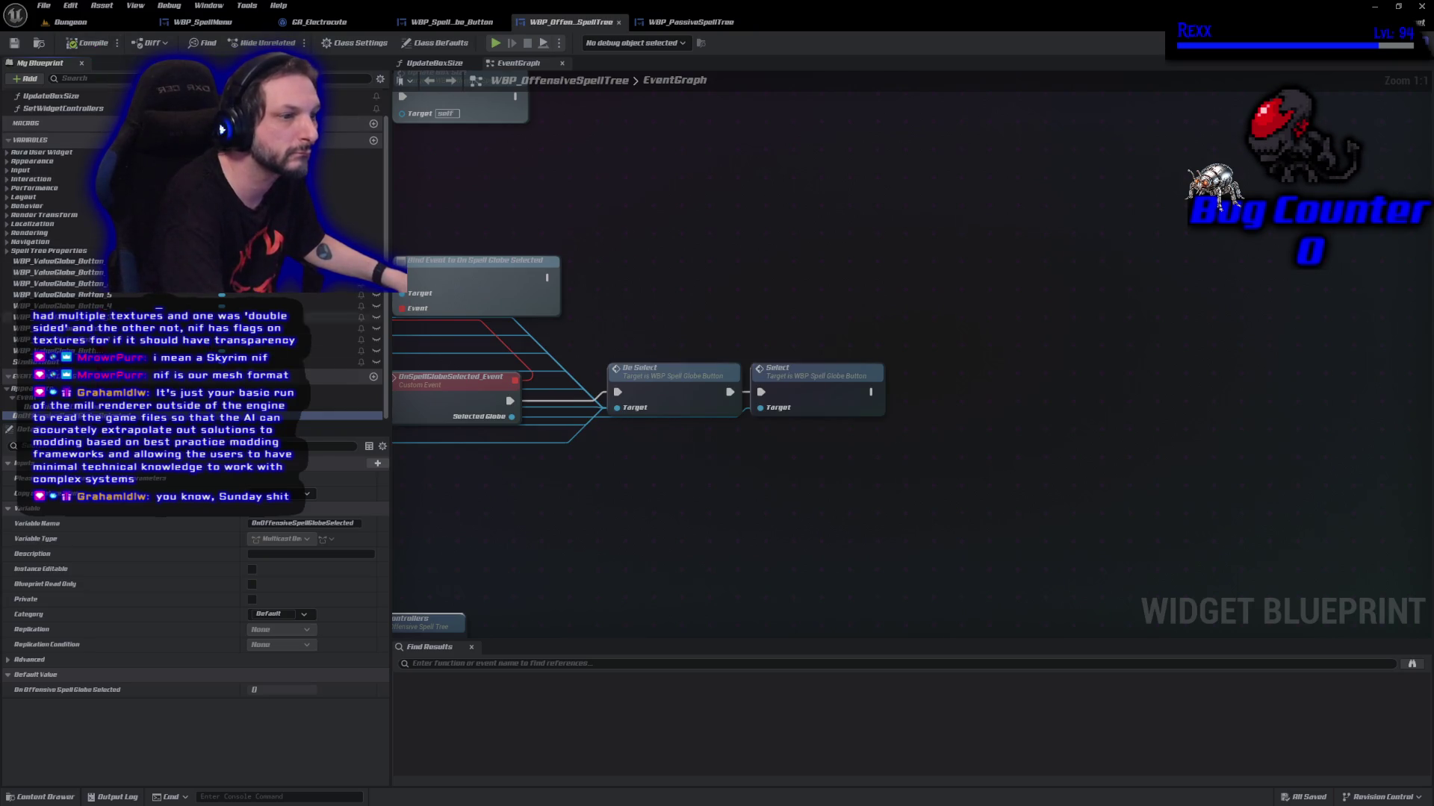
# Call OnOffensiveSpellGlobeSelected after the Select node and save the blueprint
pyautogui.moveTo(30, 415); pyautogui.dragTo(1020, 396)
pyautogui.click(1020, 396)
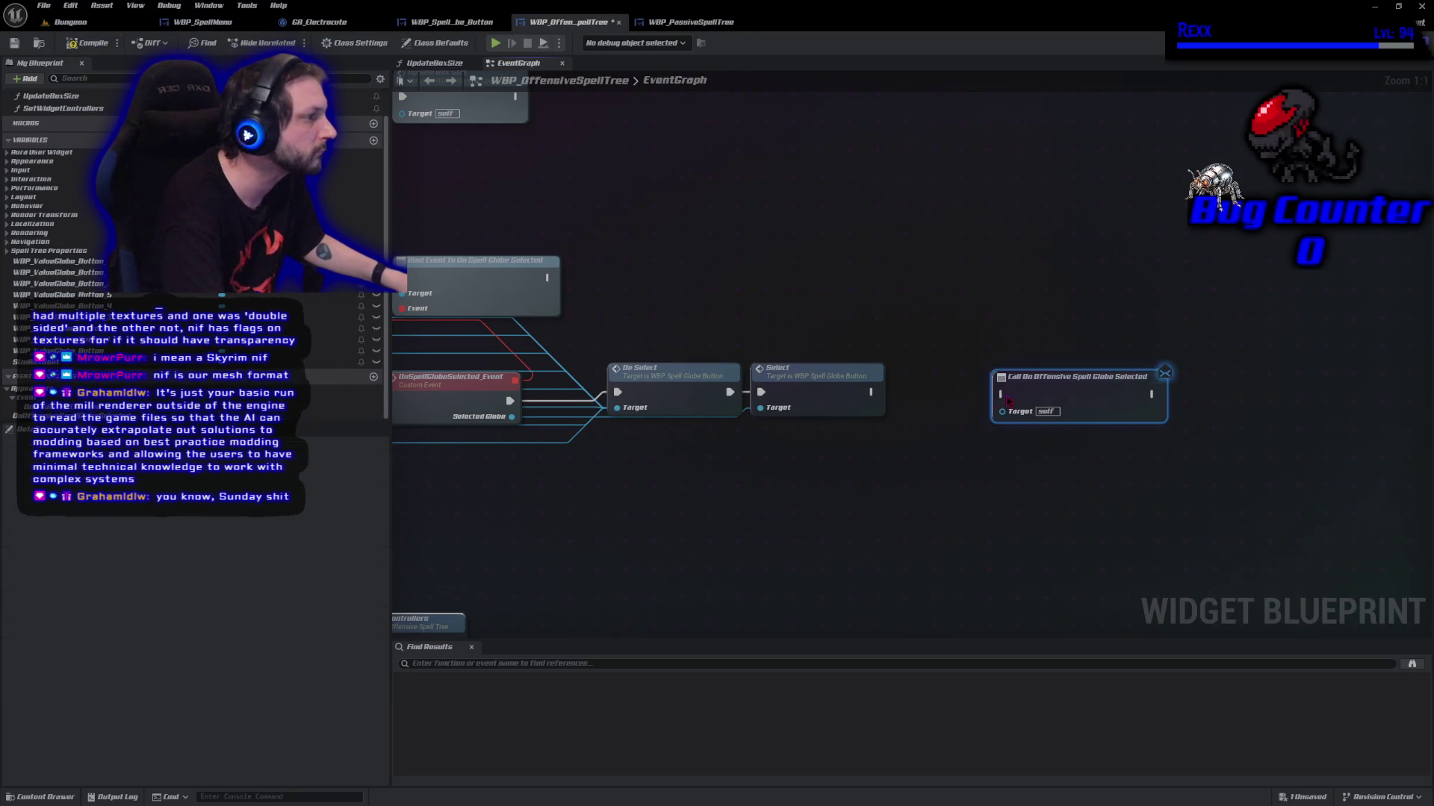
pyautogui.moveTo(871, 392)
pyautogui.mouseDown()
pyautogui.moveTo(989, 431)
pyautogui.moveTo(1000, 394)
pyautogui.moveTo(986, 405)
pyautogui.mouseUp()
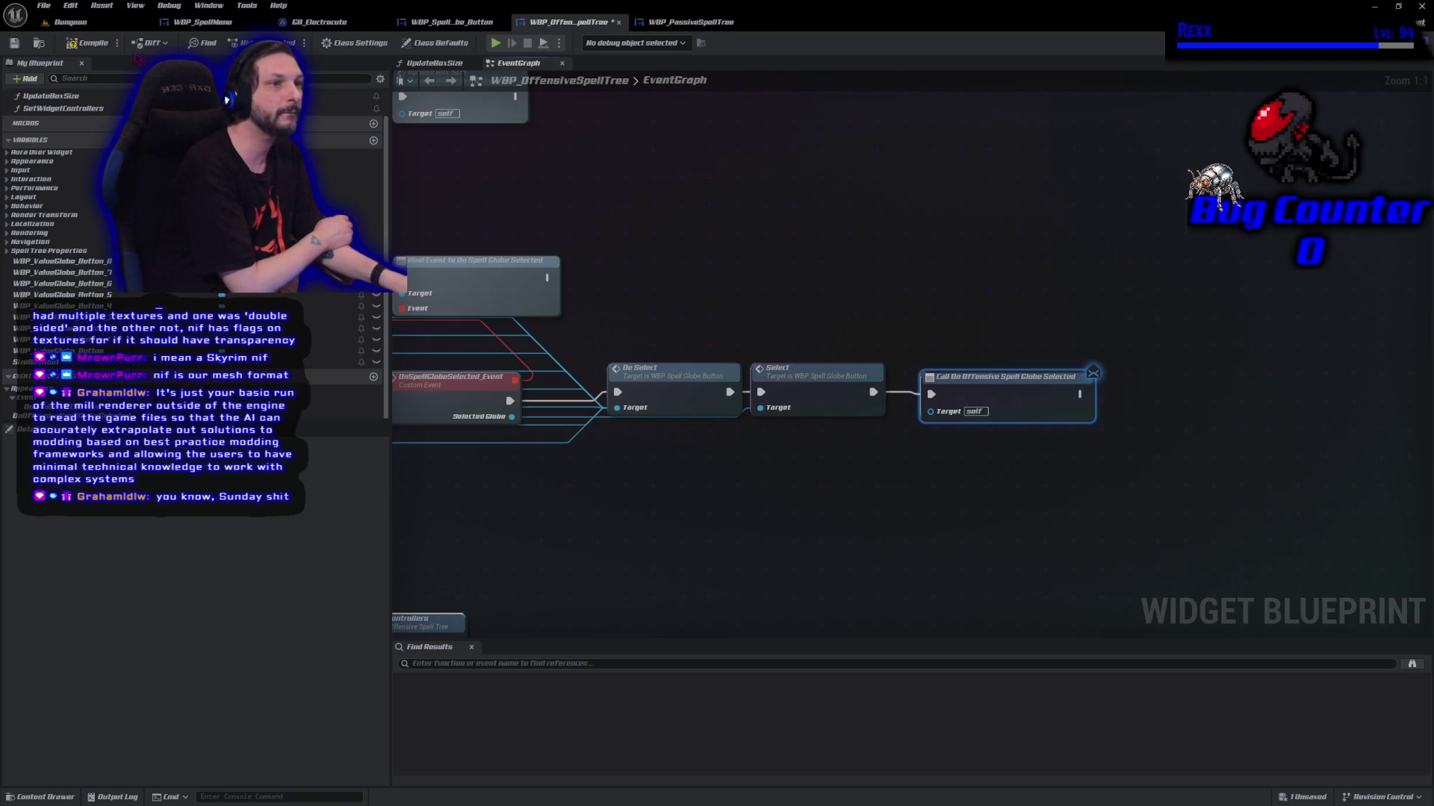
pyautogui.click(104, 44)
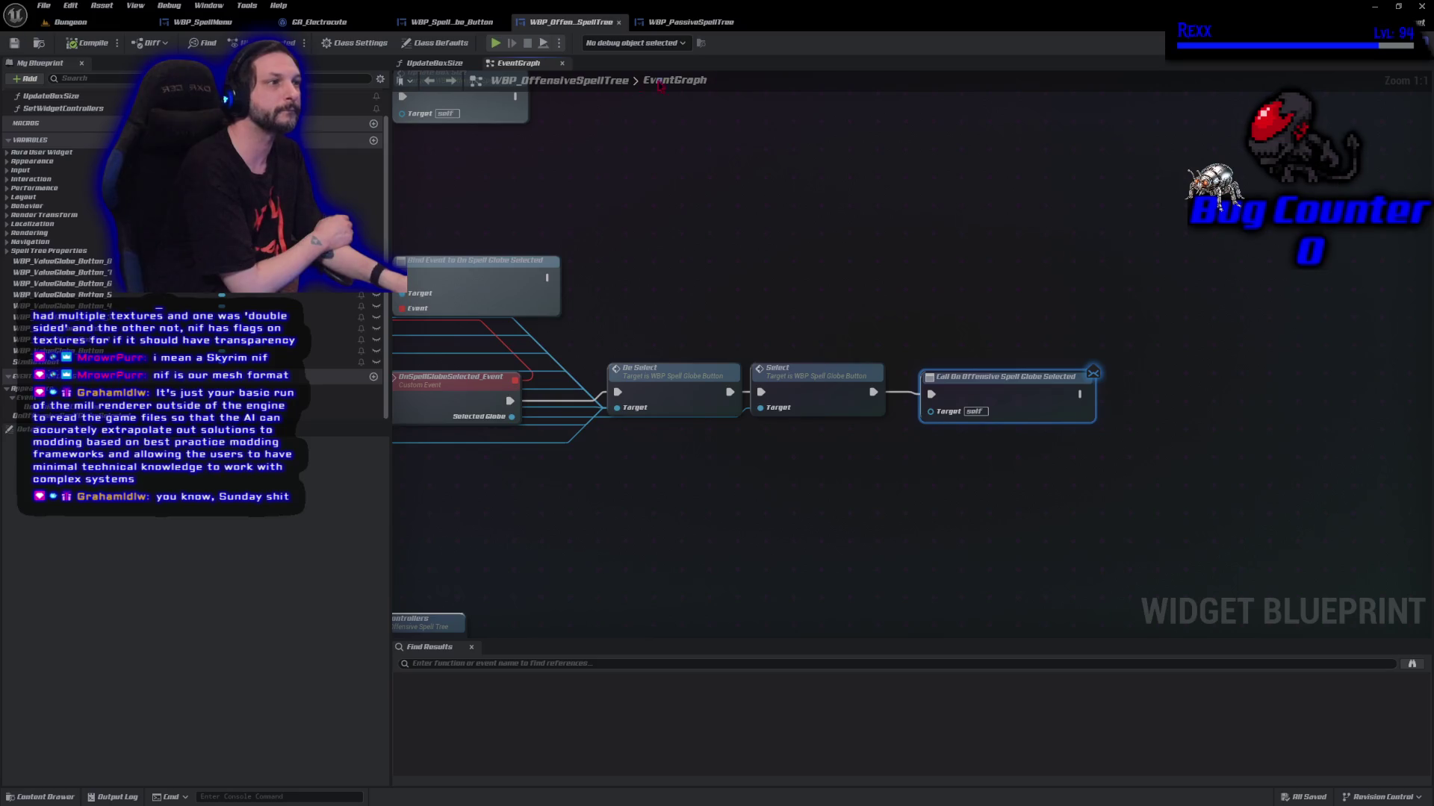
pyautogui.click(690, 23)
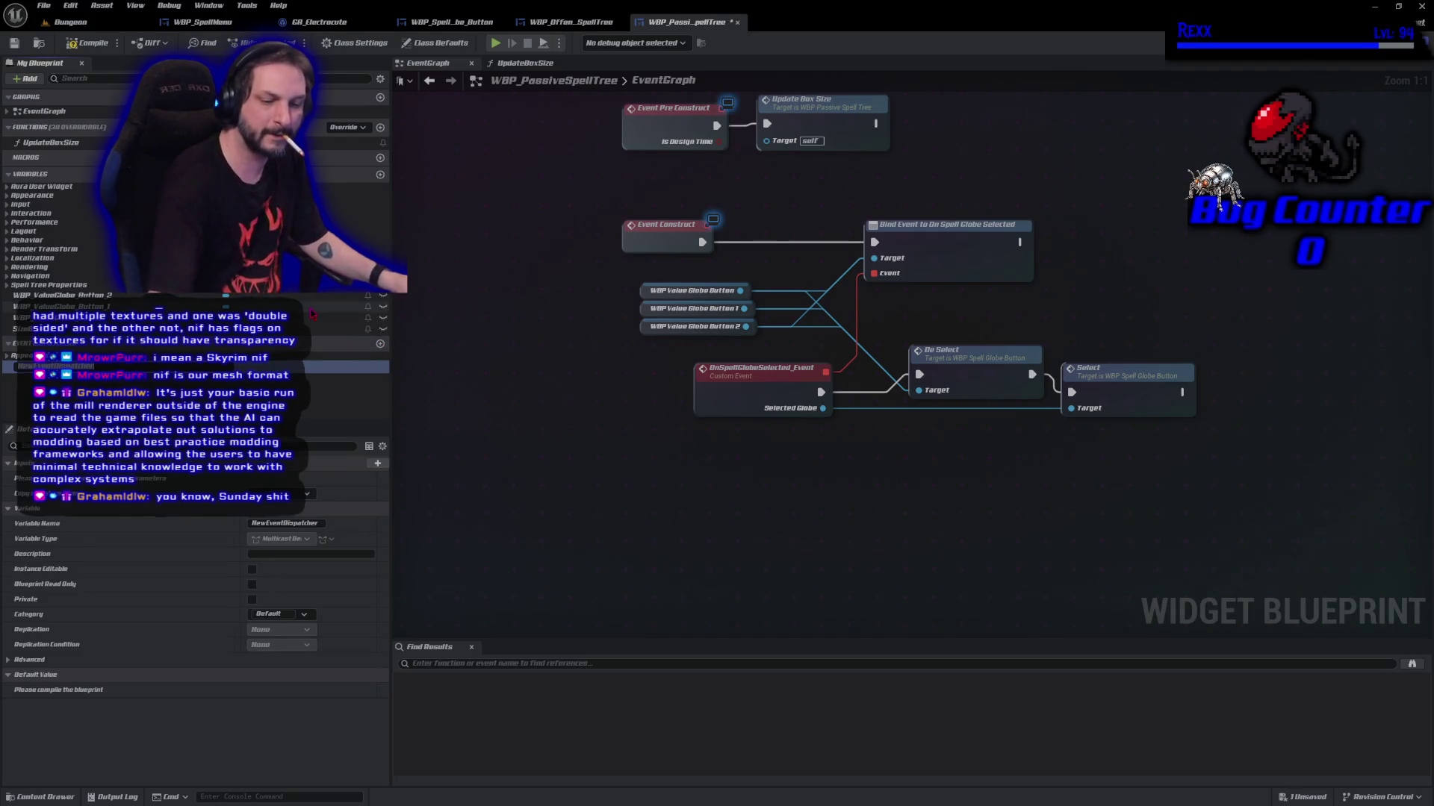
# Add an OnPassiveSpellGlobeSelected event dispatcher to WBP_PassiveSpellTree and compile
pyautogui.write('OnOffensiveSpellGlobeSelected')
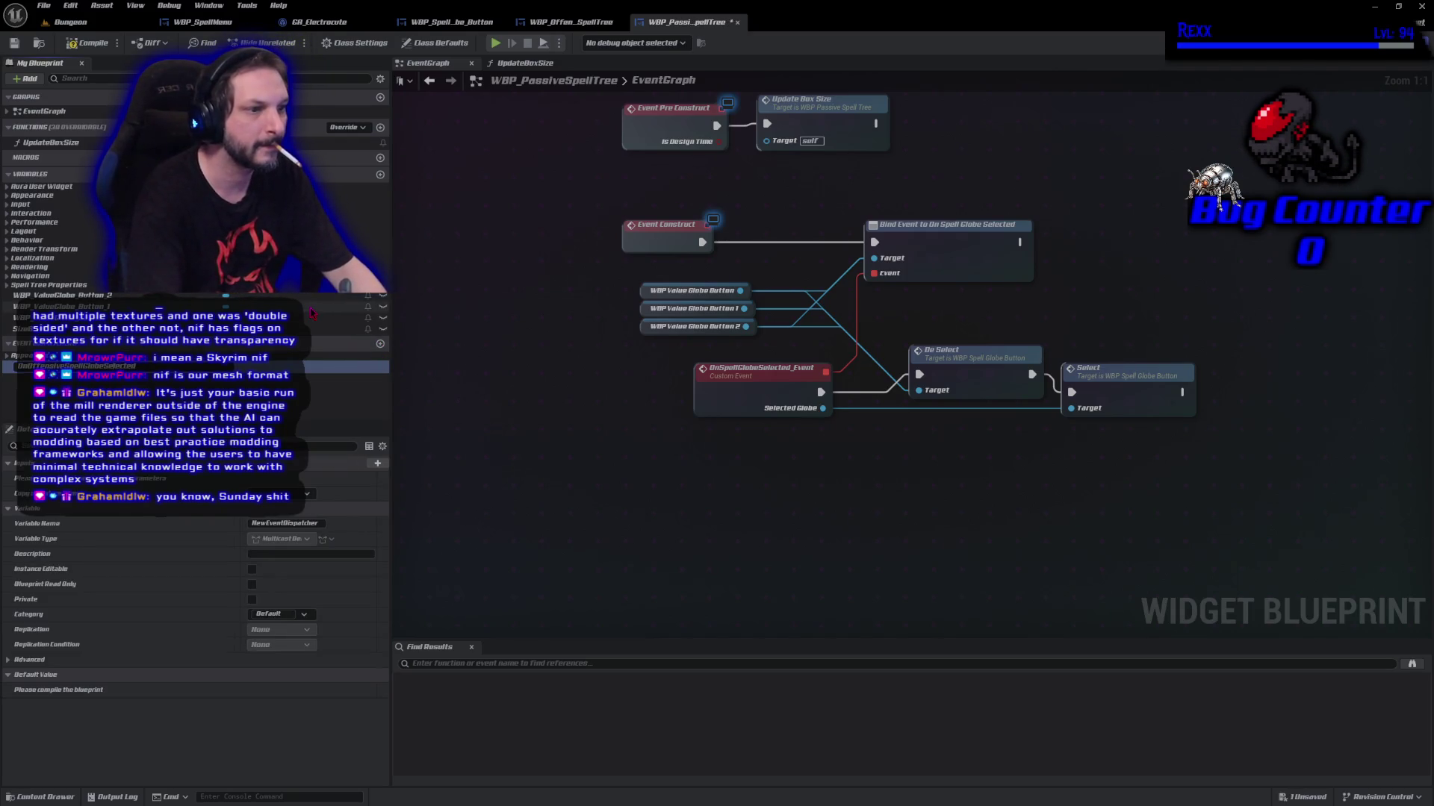
pyautogui.press('BackSpace')
pyautogui.press('BackSpace')
pyautogui.press('BackSpace')
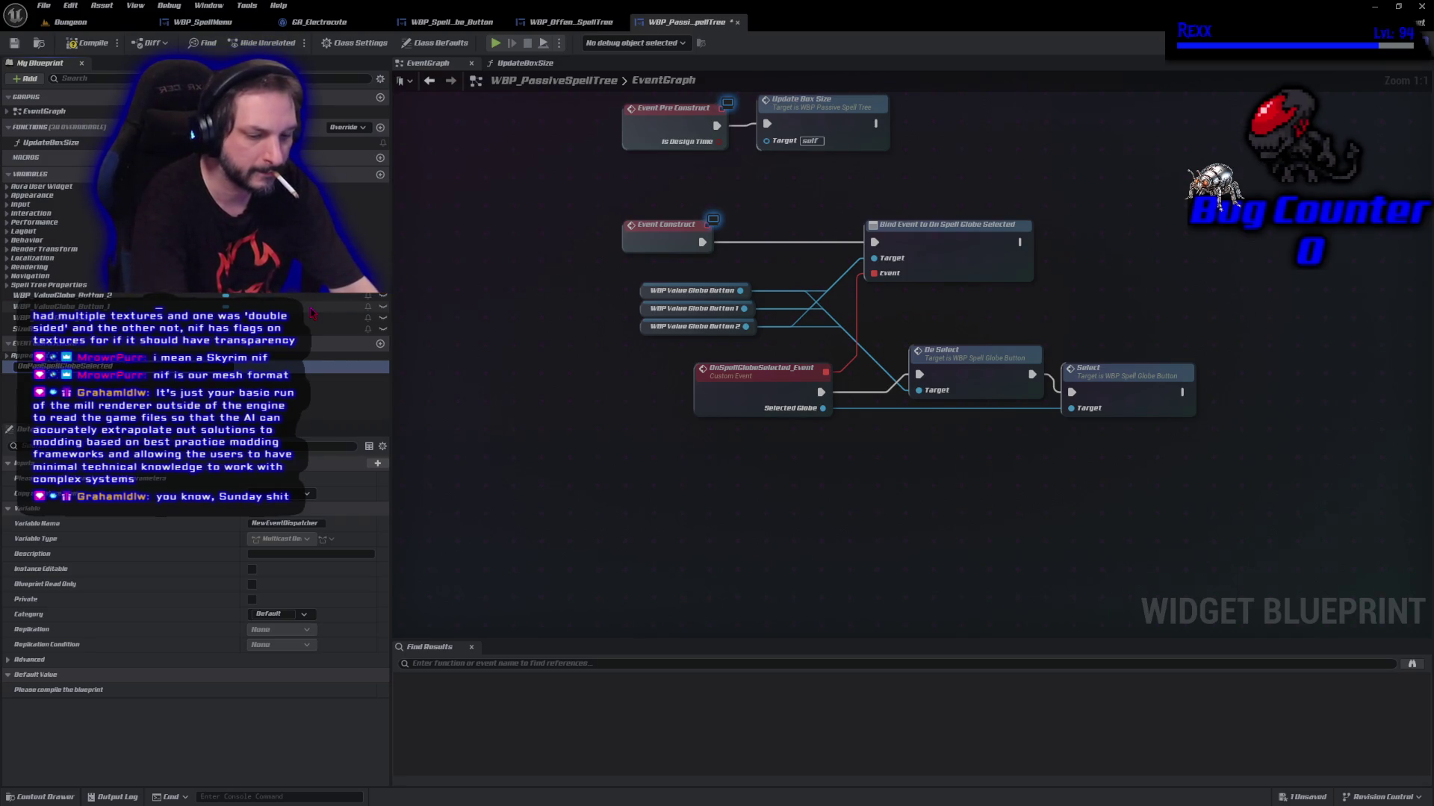
pyautogui.press('Return')
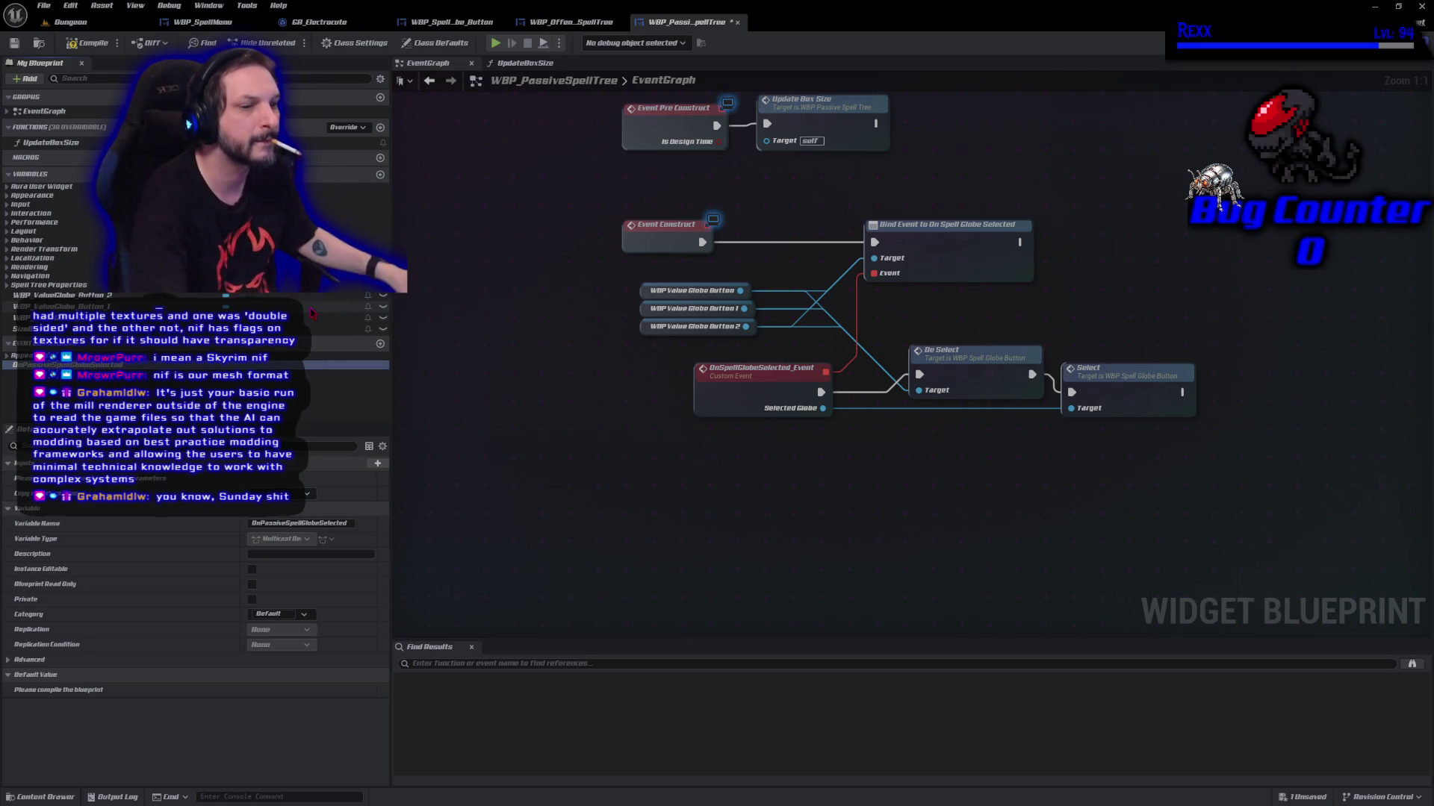
pyautogui.click(80, 46)
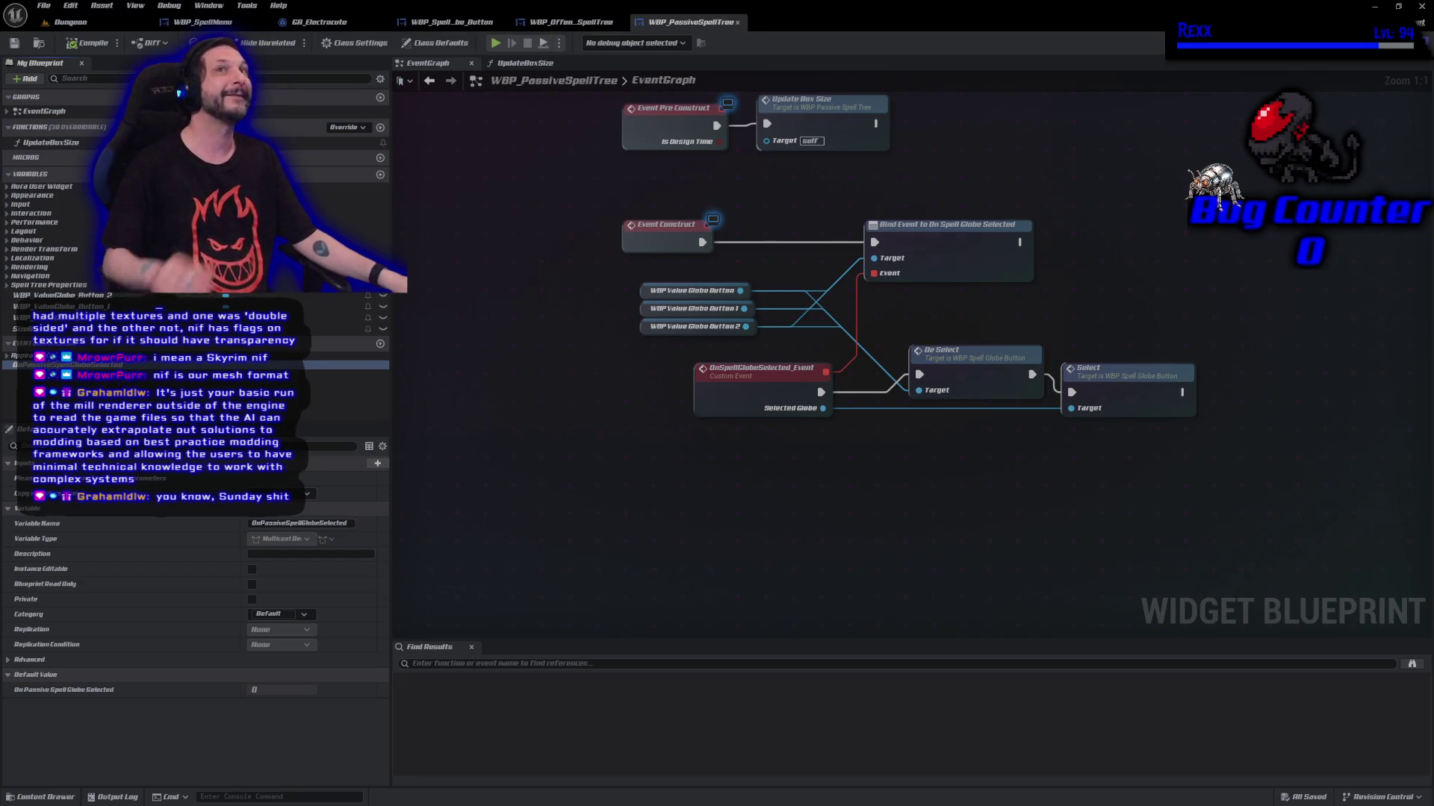
# Call OnPassiveSpellGlobeSelected after the Select node and save with Ctrl+S
pyautogui.moveTo(75, 365); pyautogui.dragTo(1272, 396)
pyautogui.click(1292, 409)
pyautogui.moveTo(1182, 392)
pyautogui.mouseDown()
pyautogui.moveTo(1275, 412)
pyautogui.moveTo(1302, 387)
pyautogui.moveTo(1281, 384)
pyautogui.mouseUp()
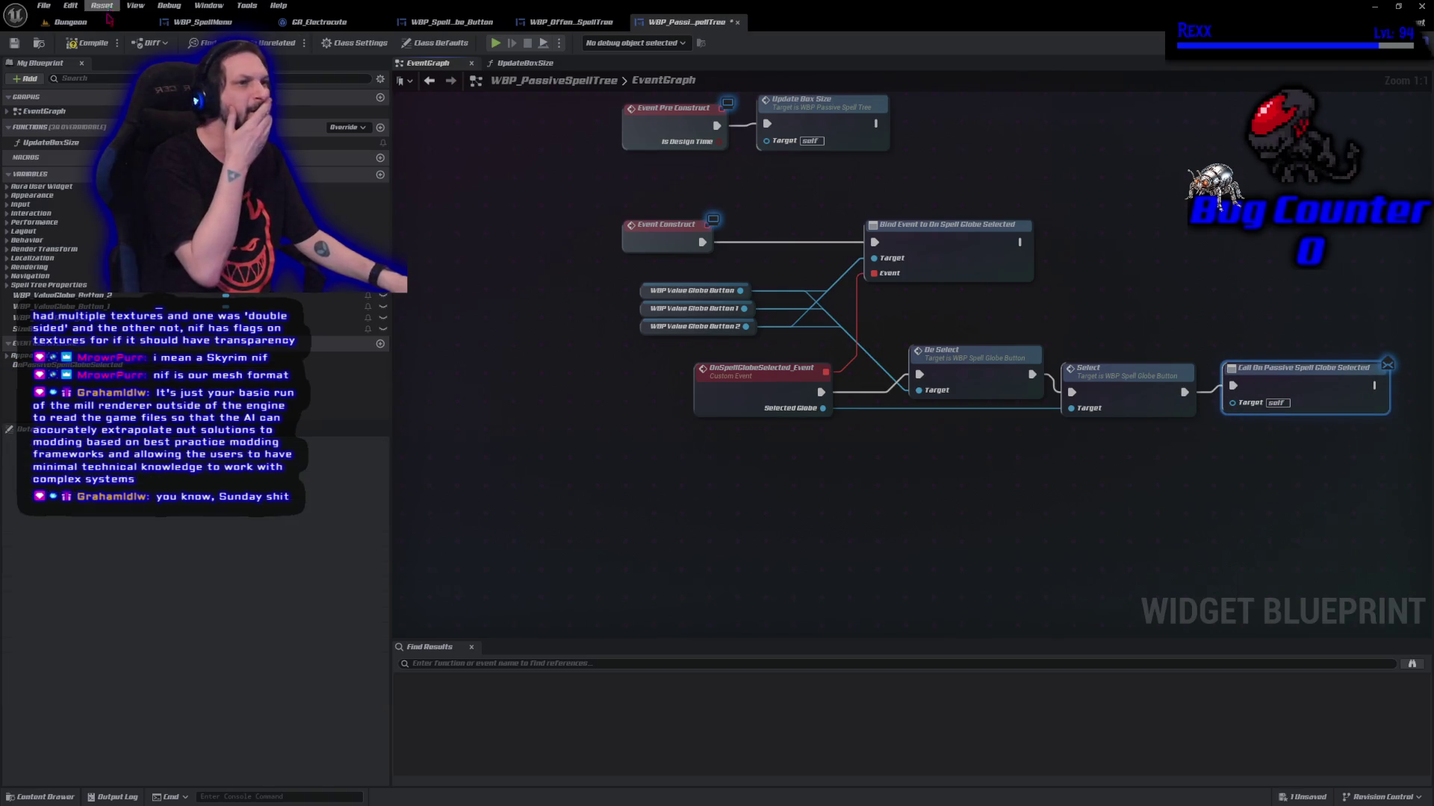
pyautogui.hotkey('ctrl', 's')
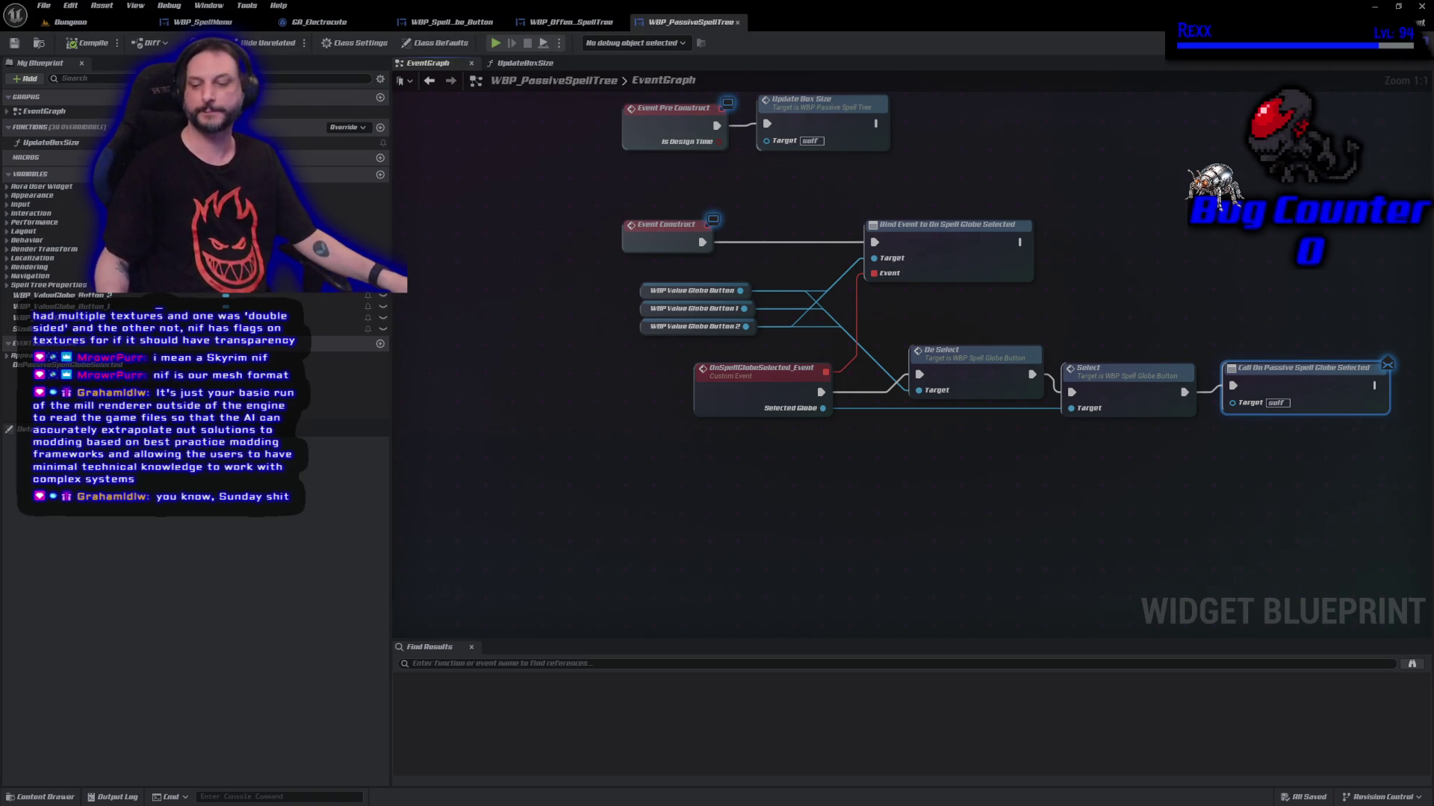
# In WBP_SpellMenu, place WBP Passive Spell Tree and WBP Offensive Spell Tree getters near the close-button nodes
pyautogui.click(202, 21)
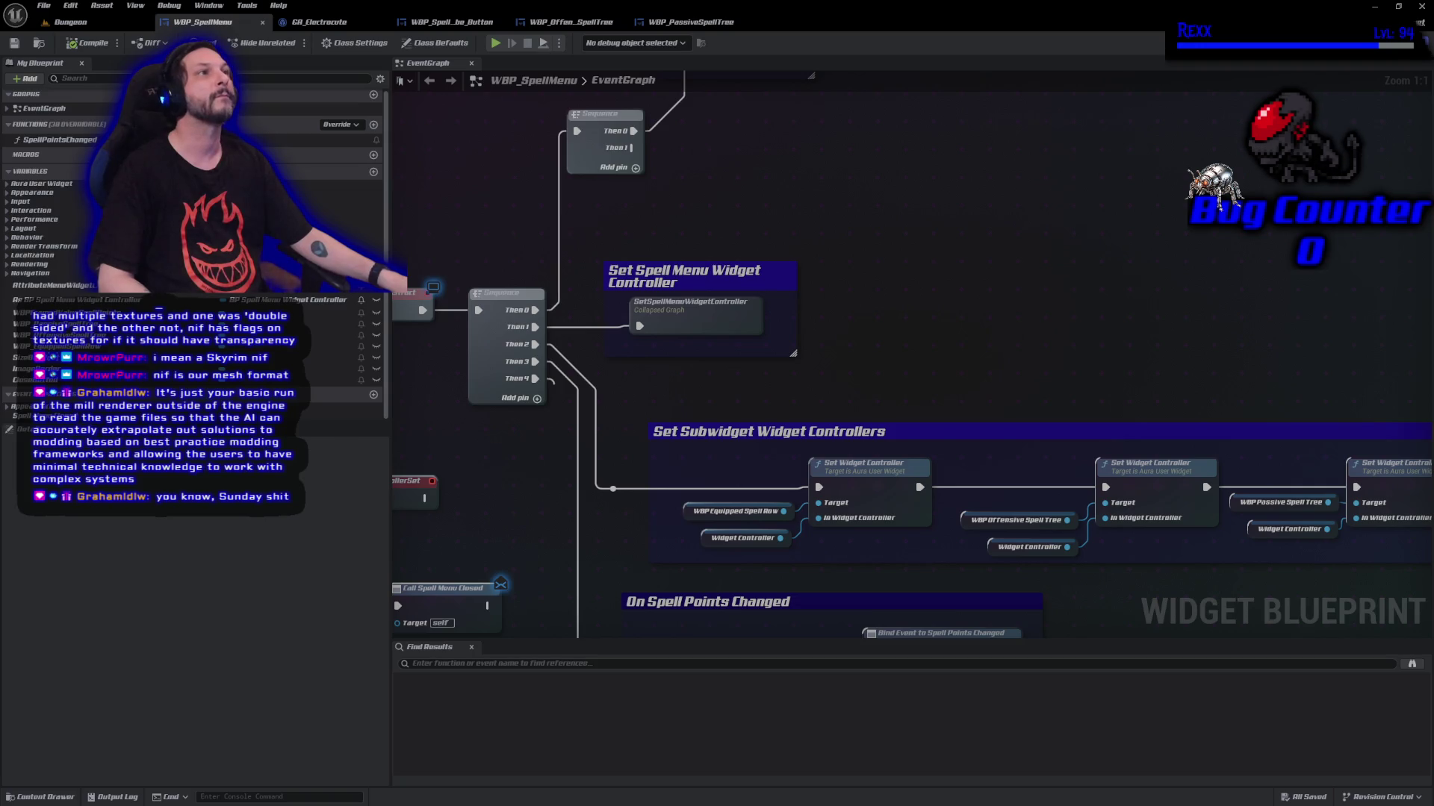
pyautogui.moveTo(735, 183)
pyautogui.mouseDown()
pyautogui.moveTo(728, 259)
pyautogui.moveTo(668, 313)
pyautogui.mouseUp()
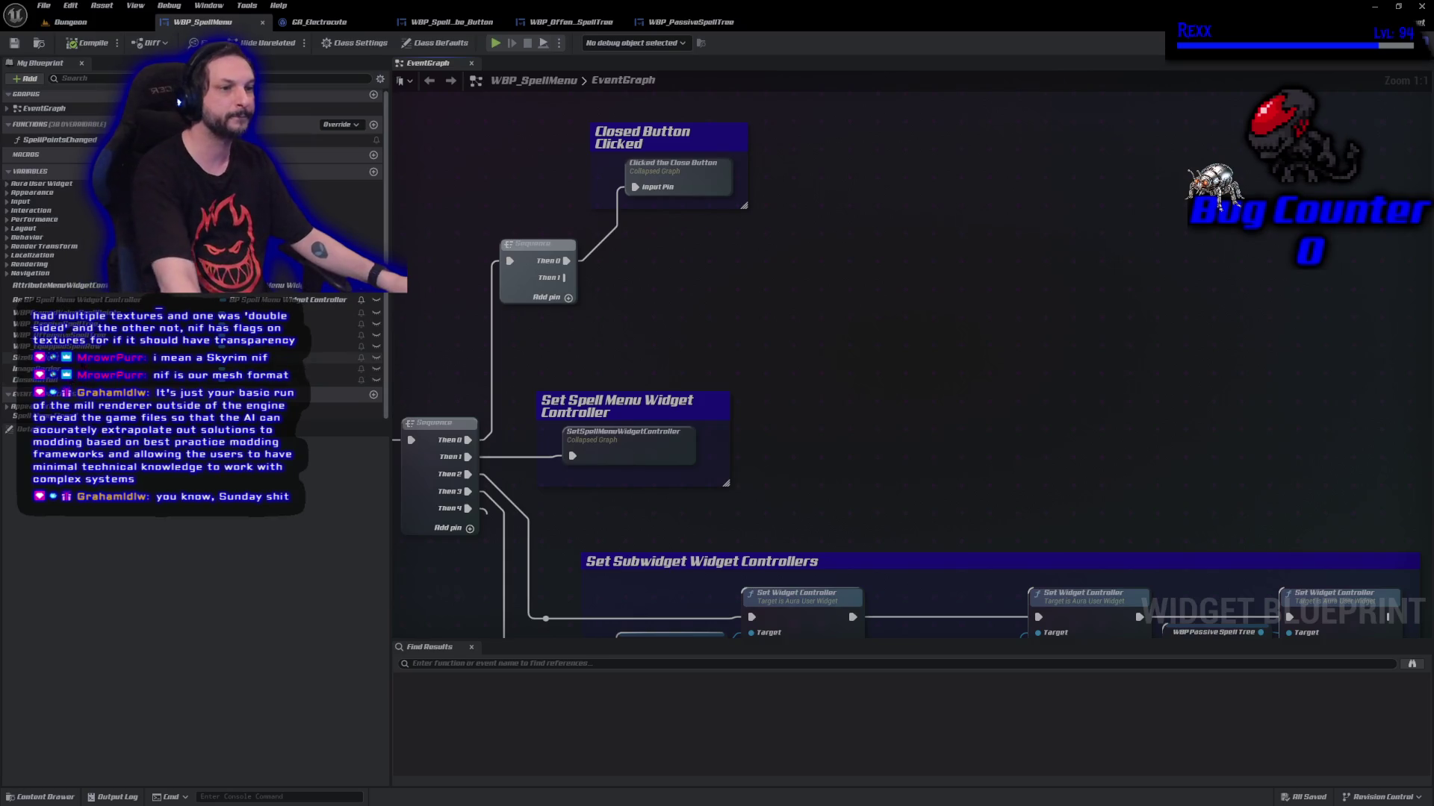
pyautogui.click(112, 324)
pyautogui.moveTo(112, 324)
pyautogui.mouseDown()
pyautogui.moveTo(669, 328)
pyautogui.moveTo(672, 261)
pyautogui.mouseUp()
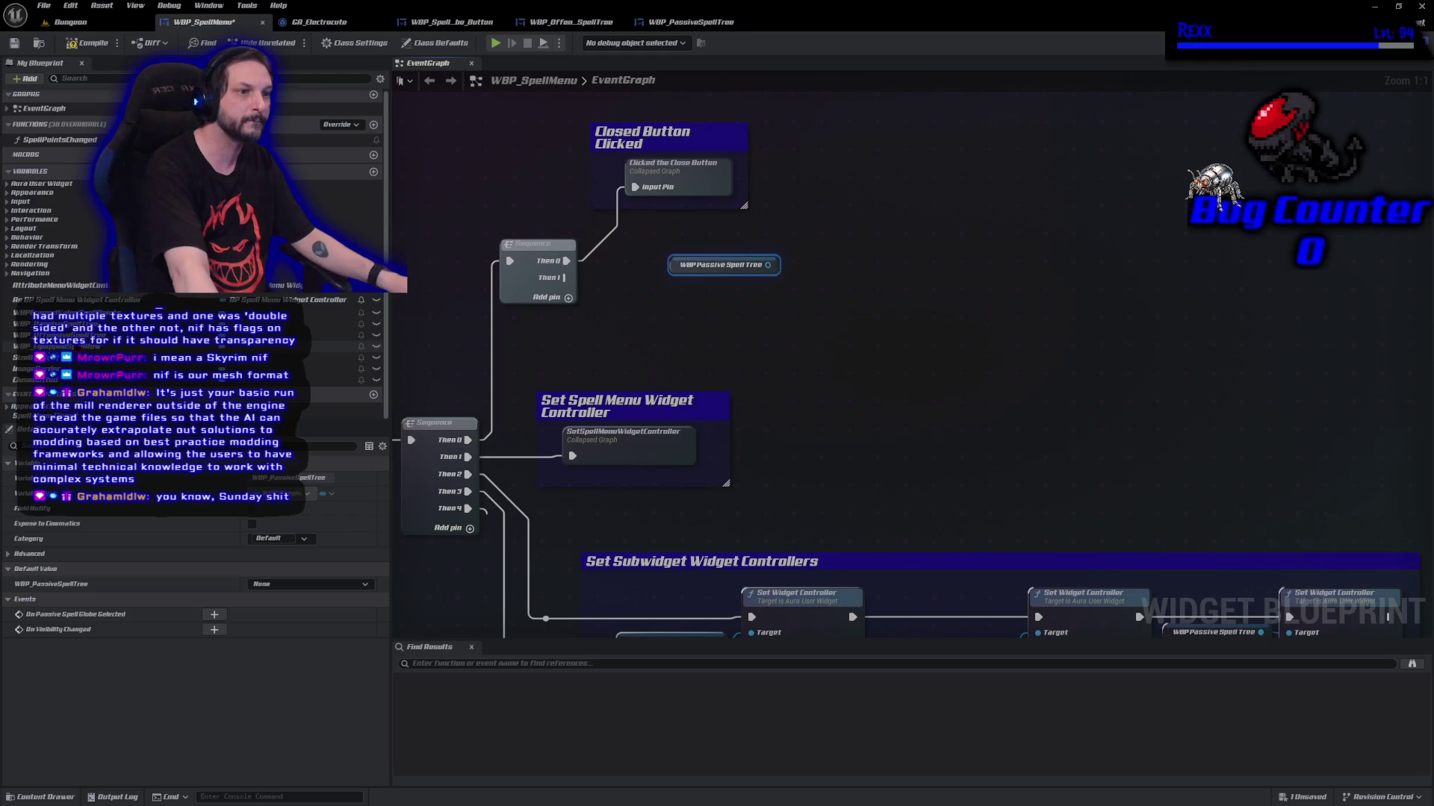
pyautogui.click(112, 335)
pyautogui.moveTo(112, 335)
pyautogui.mouseDown()
pyautogui.moveTo(723, 250)
pyautogui.moveTo(666, 244)
pyautogui.mouseUp()
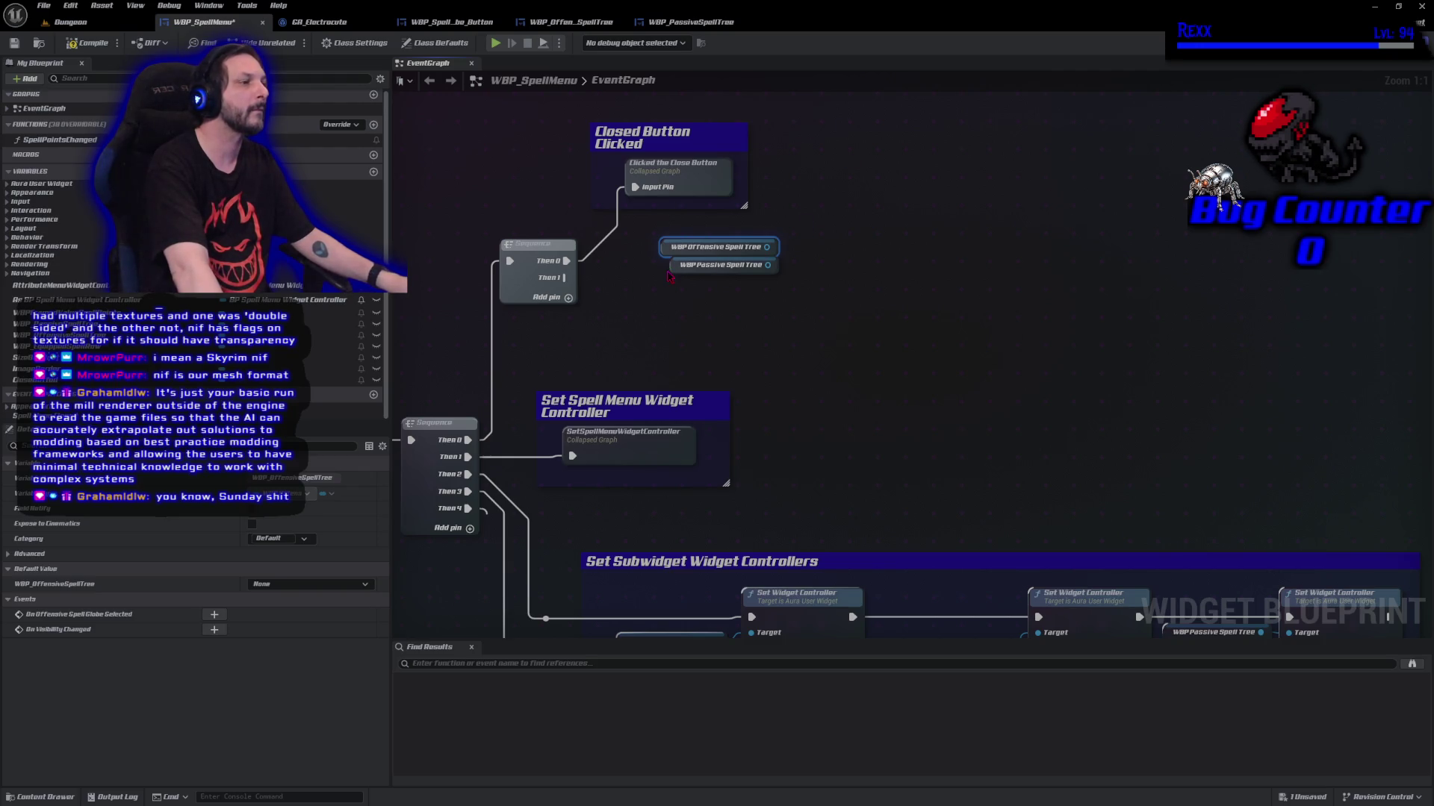
pyautogui.moveTo(675, 267); pyautogui.dragTo(952, 222)
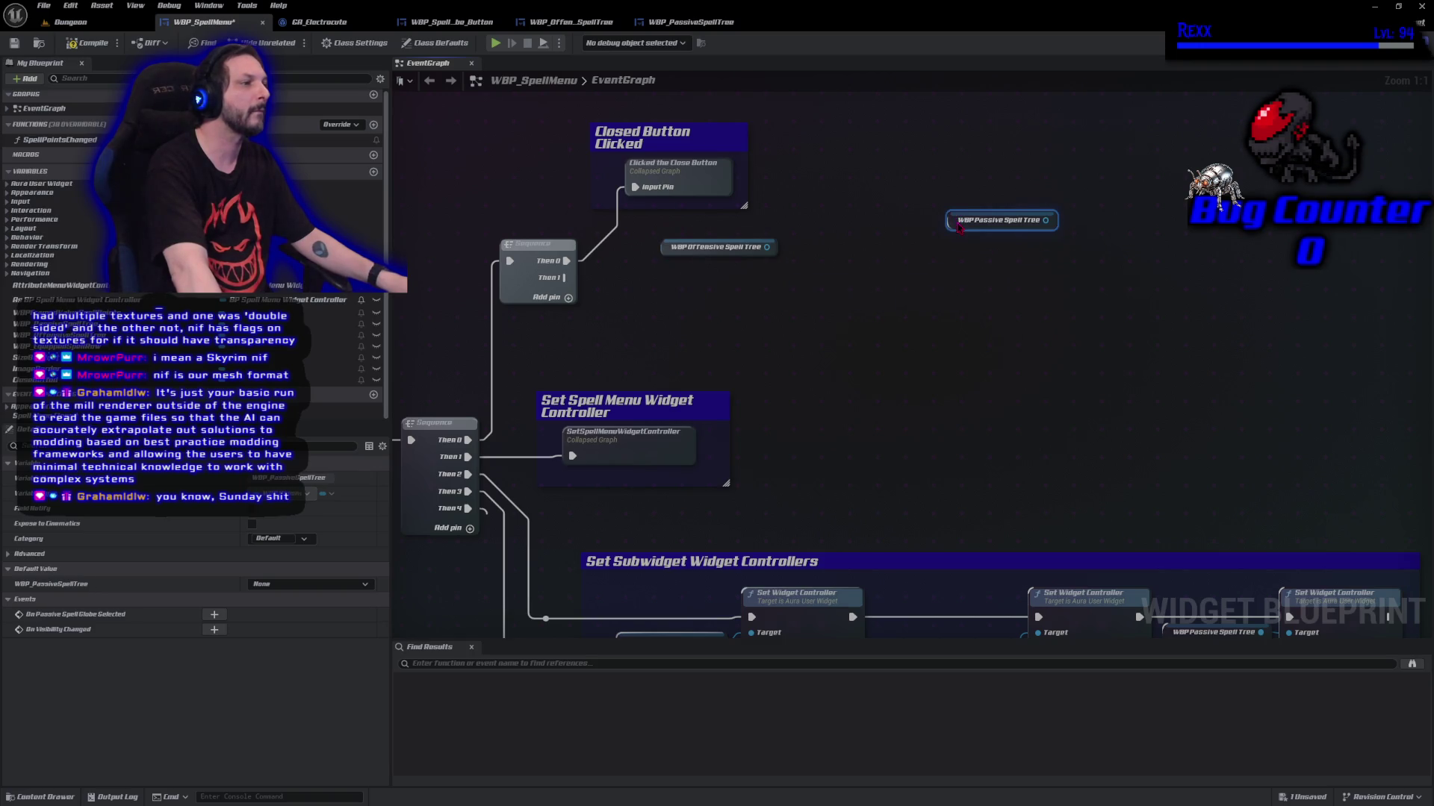
# Add Assign On Offensive Spell Globe Selected from the offensive tree getter, driven by Sequence Then 1
pyautogui.moveTo(760, 251); pyautogui.dragTo(816, 261)
pyautogui.write('bin')
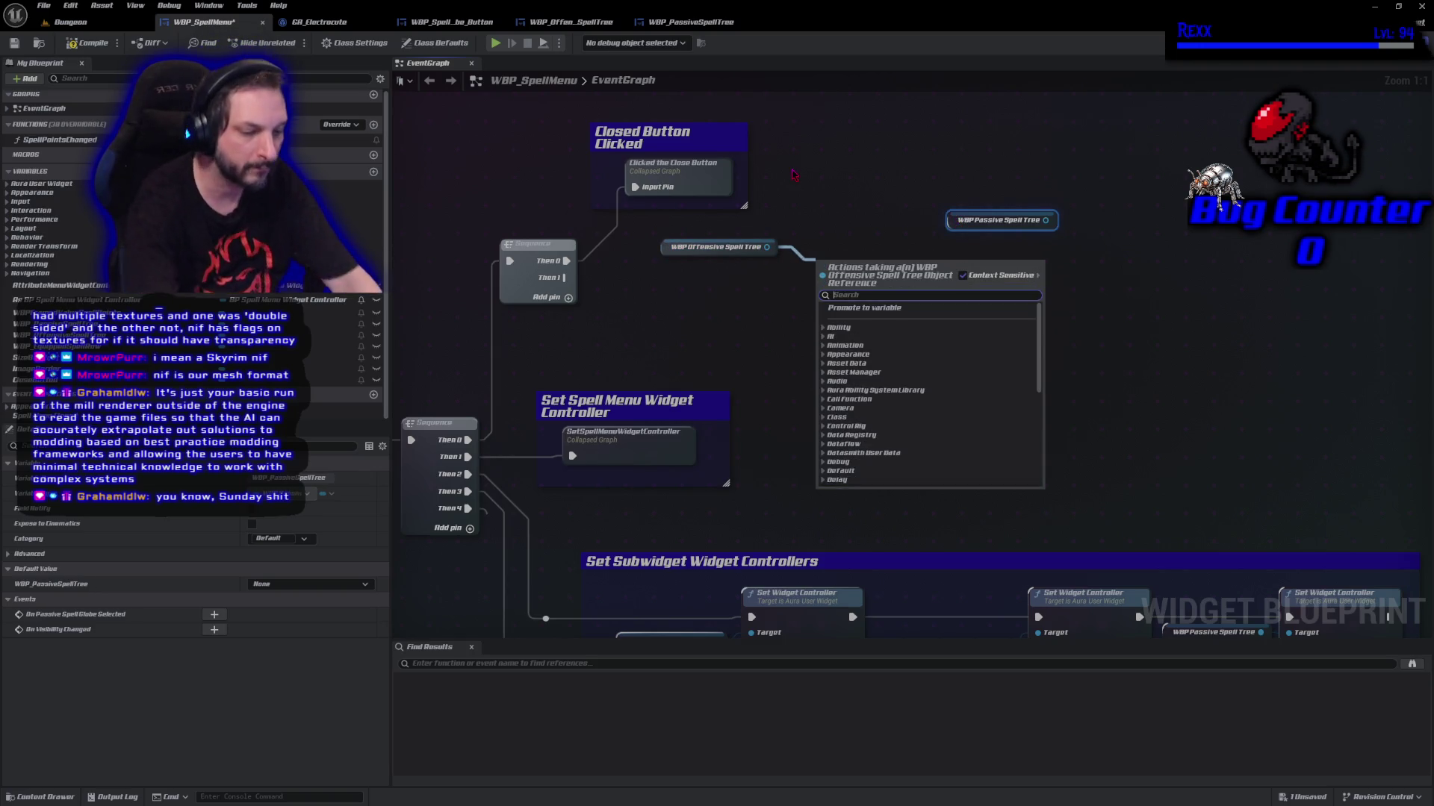
pyautogui.write('d')
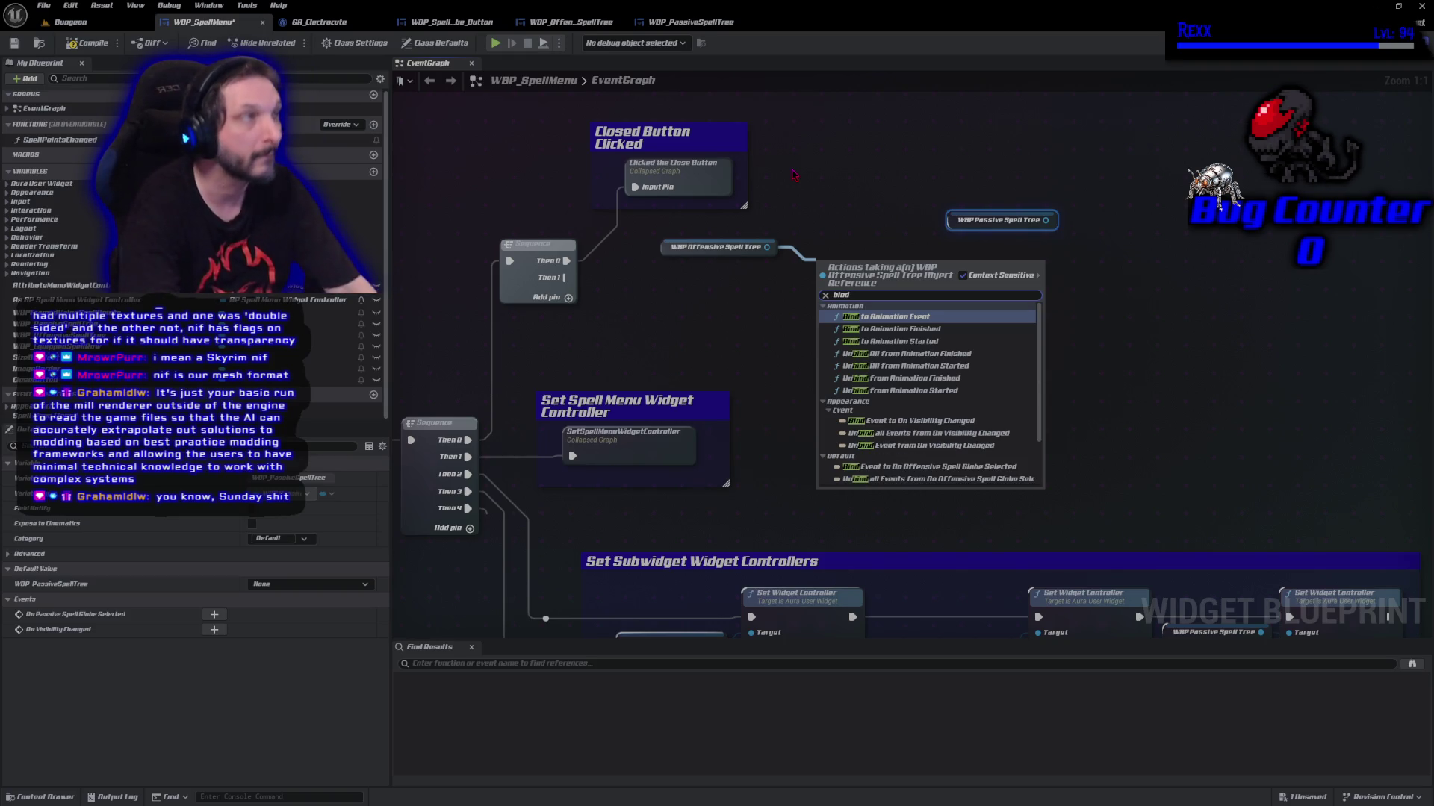
pyautogui.press('BackSpace')
pyautogui.press('BackSpace')
pyautogui.press('BackSpace')
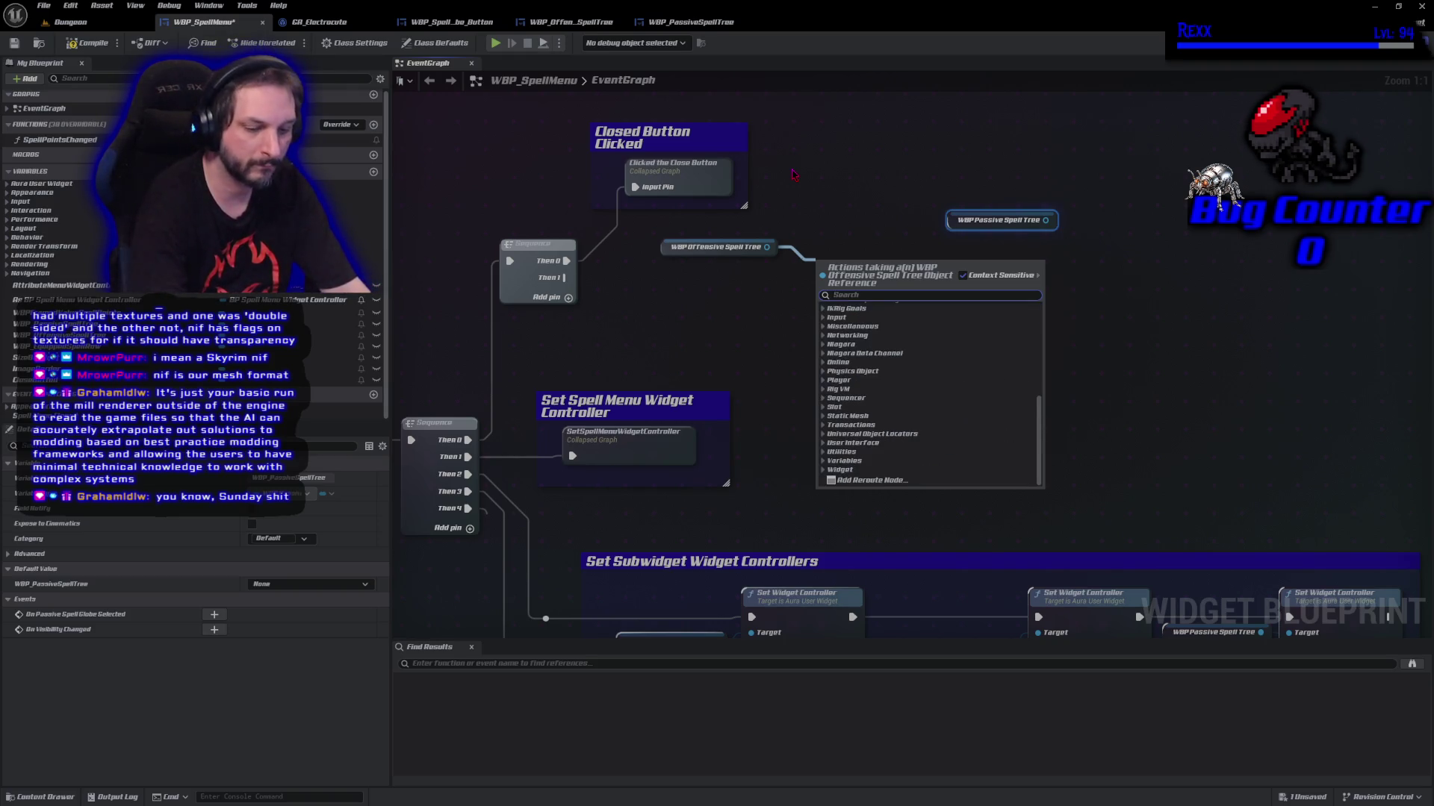
pyautogui.write('assign')
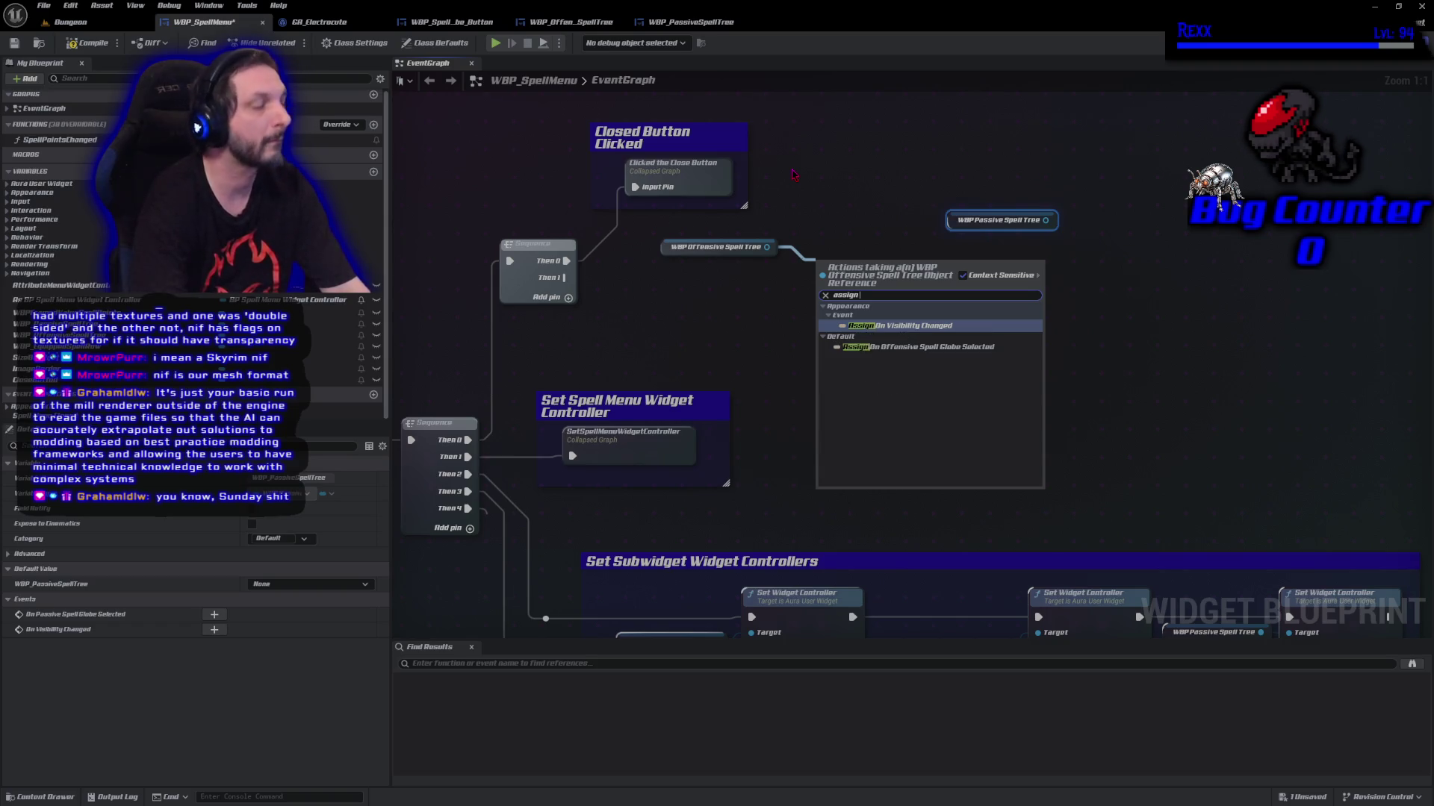
pyautogui.write(' on offe')
pyautogui.press('Return')
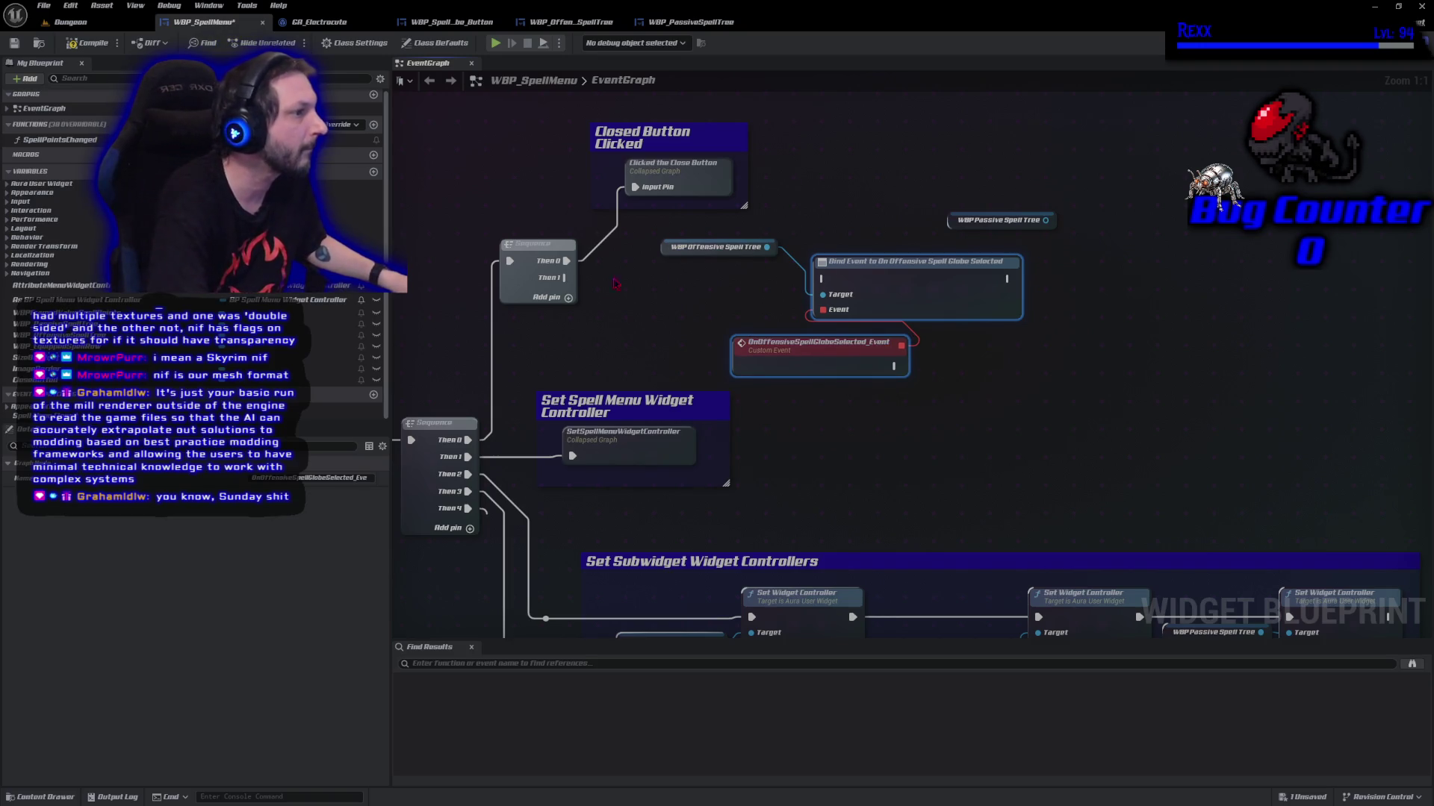
pyautogui.moveTo(566, 277); pyautogui.dragTo(878, 281)
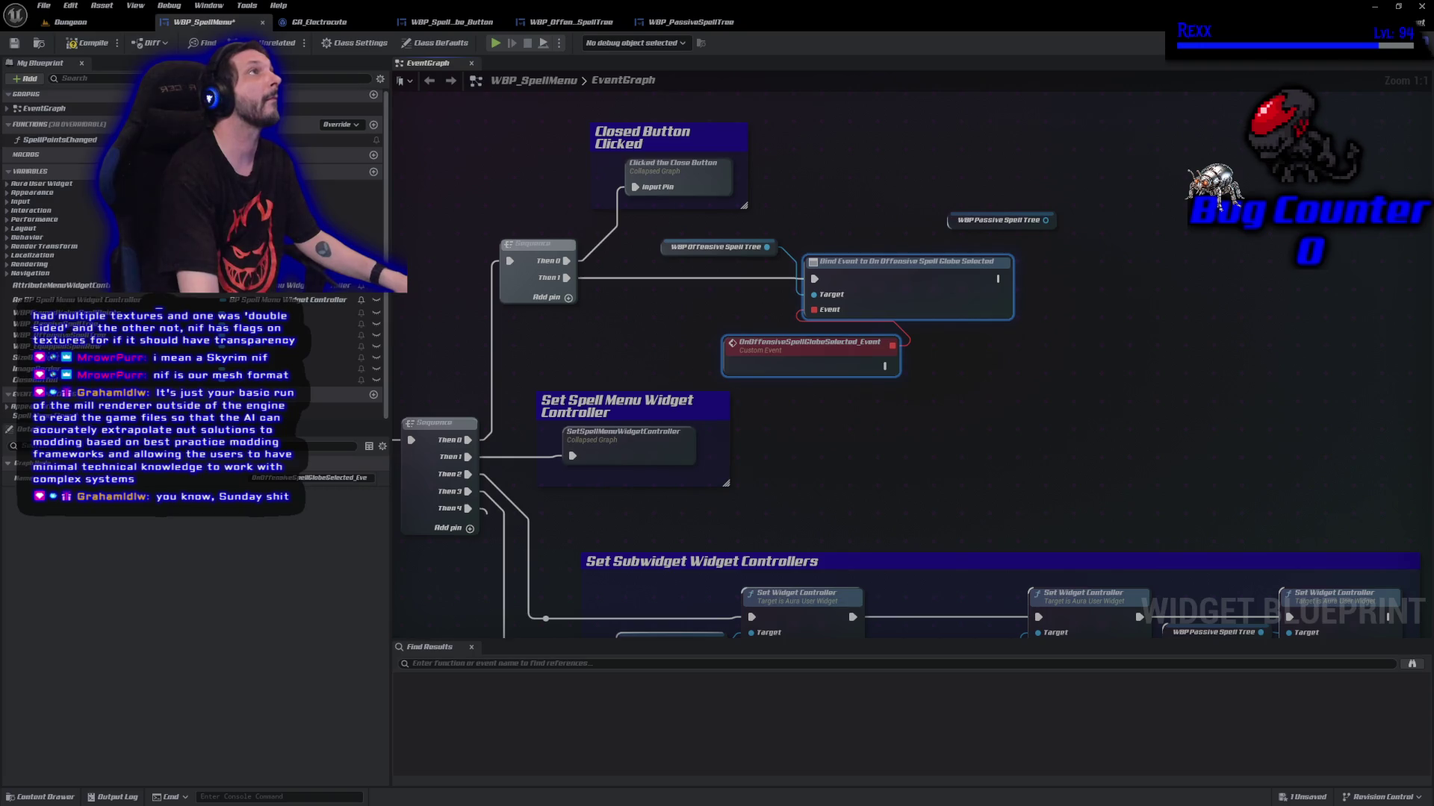
# Add Assign On Passive Spell Globe Selected from the passive getter, chained after the offensive bind
pyautogui.moveTo(1038, 221); pyautogui.dragTo(1094, 236)
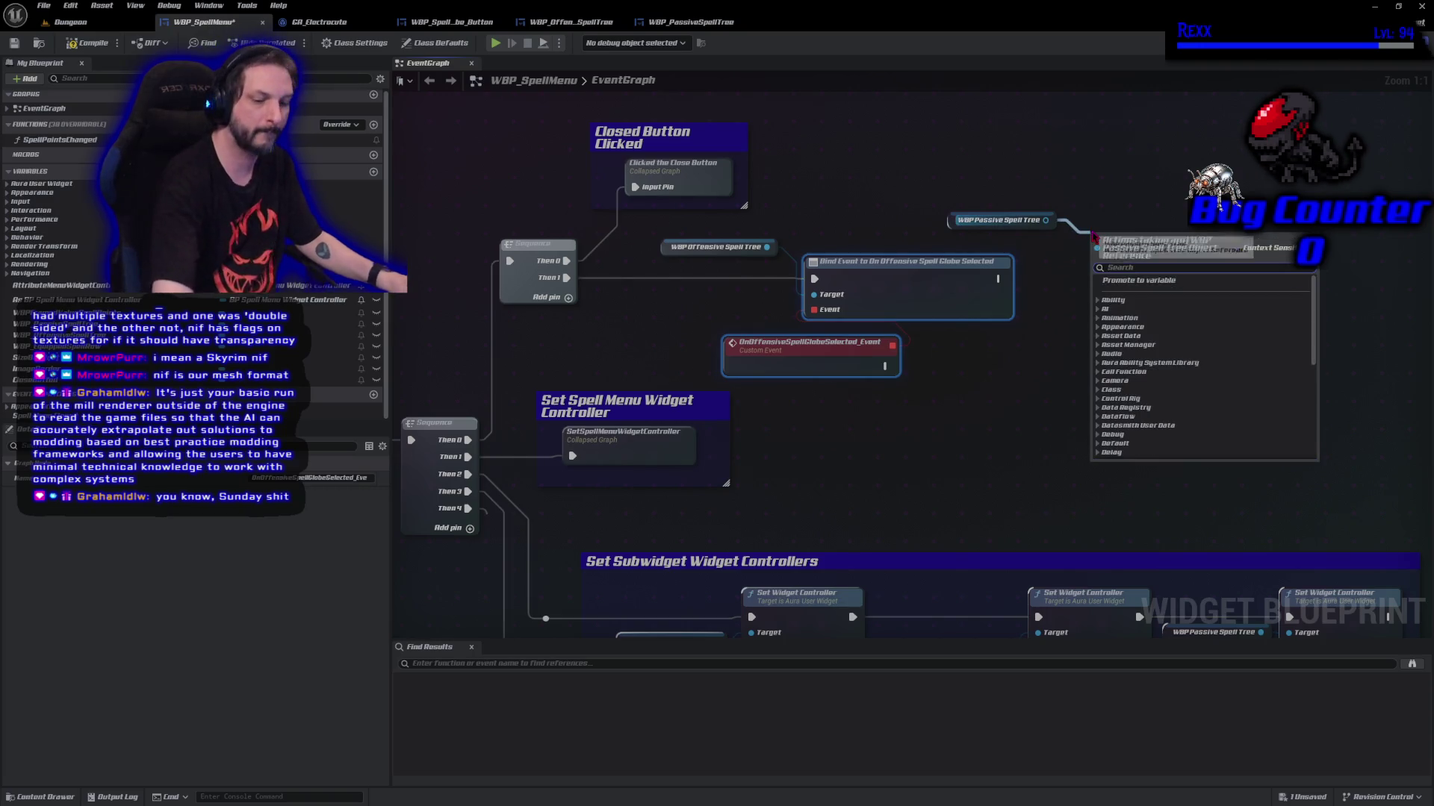
pyautogui.write('assig')
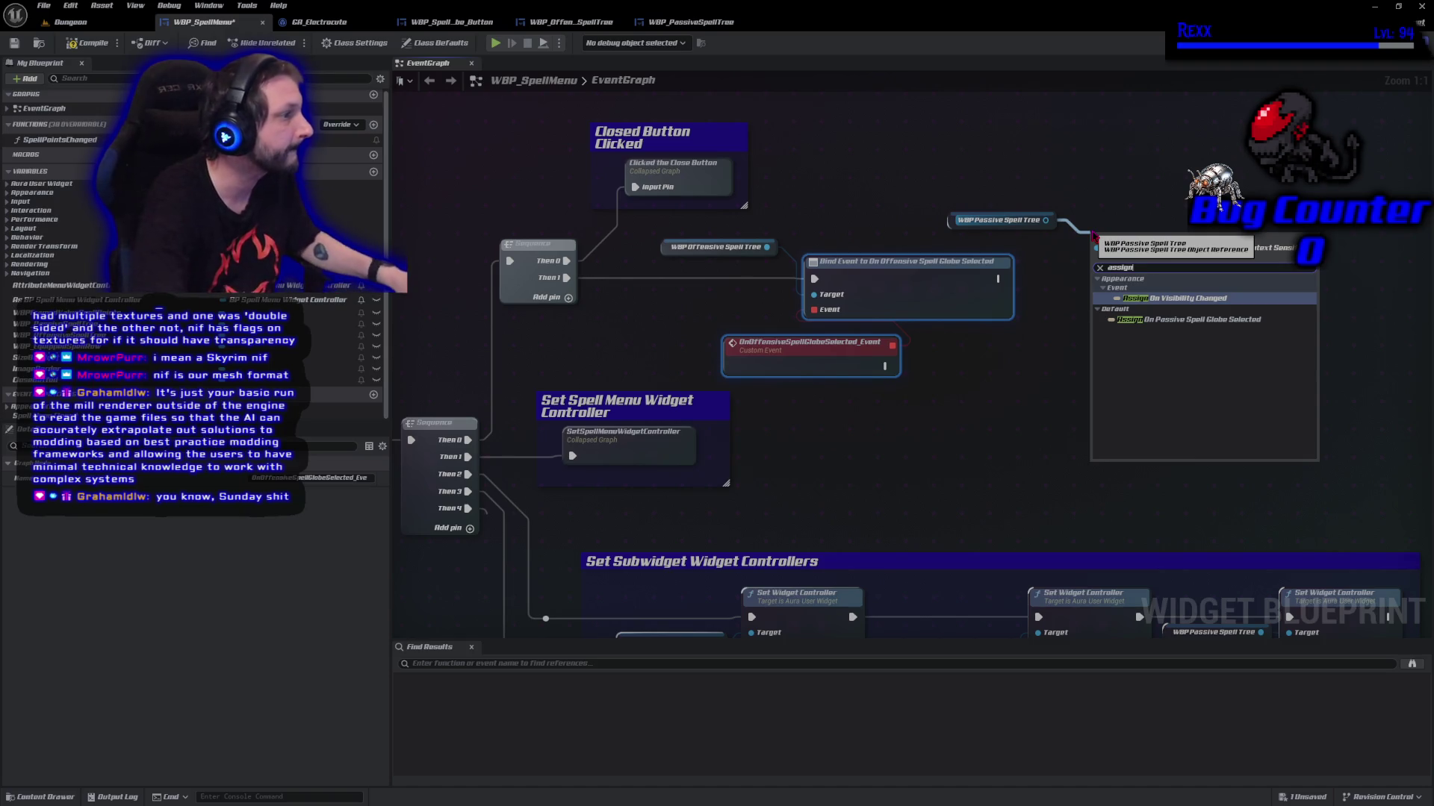
pyautogui.write('n')
pyautogui.click(1169, 320)
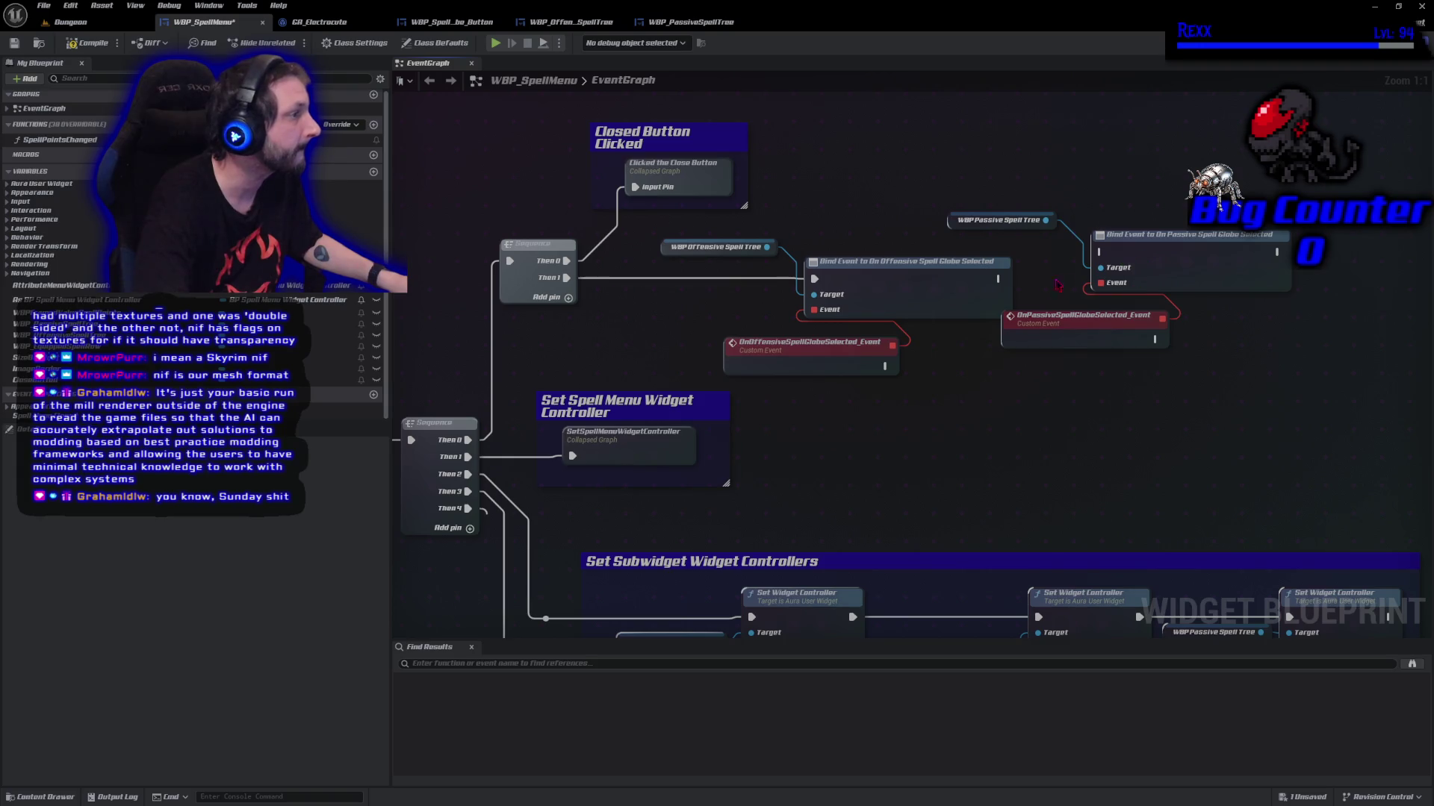
pyautogui.moveTo(998, 278)
pyautogui.mouseDown()
pyautogui.moveTo(1069, 279)
pyautogui.moveTo(1103, 254)
pyautogui.moveTo(1182, 279)
pyautogui.mouseUp()
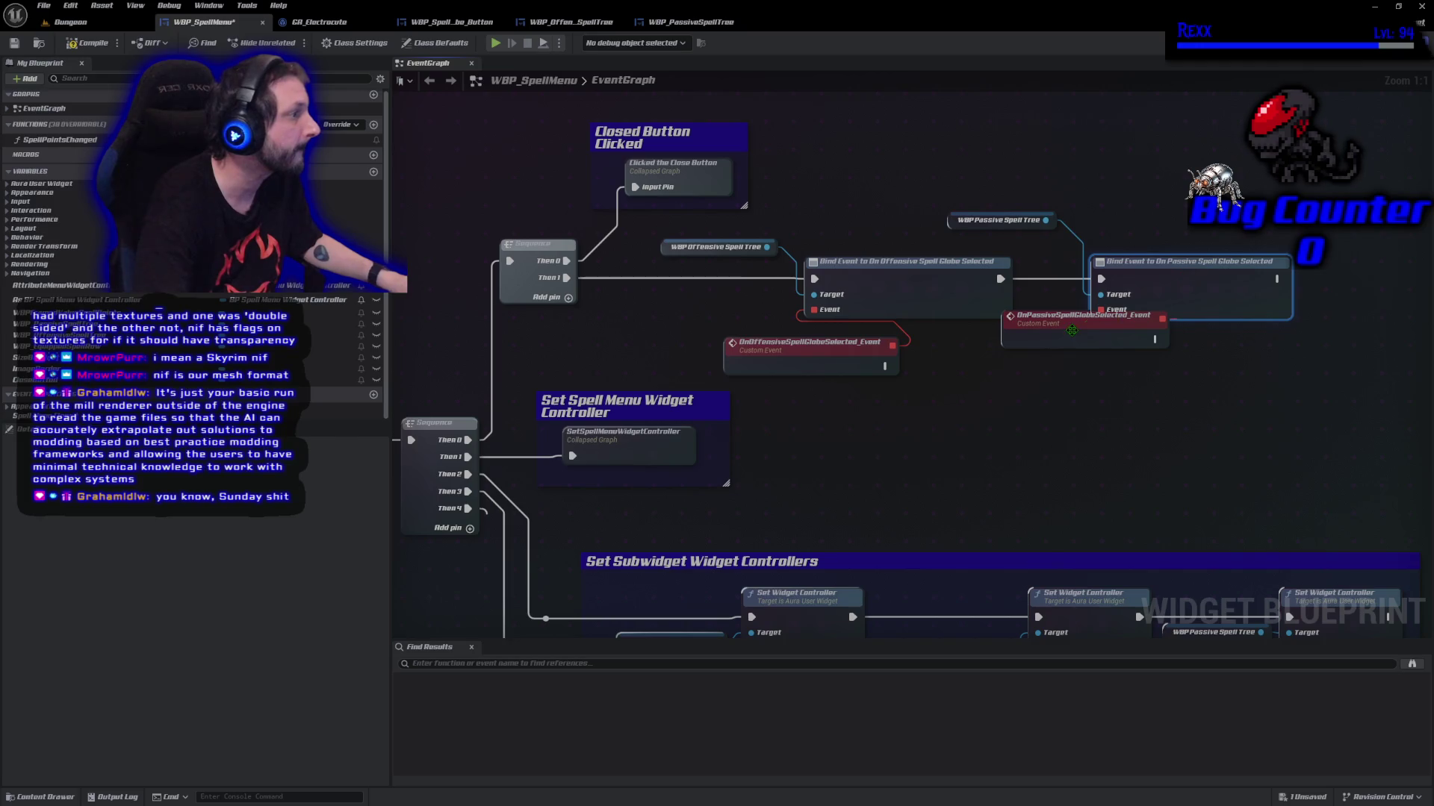
# Arrange the getters and custom events beside their bind nodes, then save WBP_SpellMenu
pyautogui.moveTo(1071, 330)
pyautogui.mouseDown()
pyautogui.moveTo(1032, 373)
pyautogui.moveTo(985, 371)
pyautogui.mouseUp()
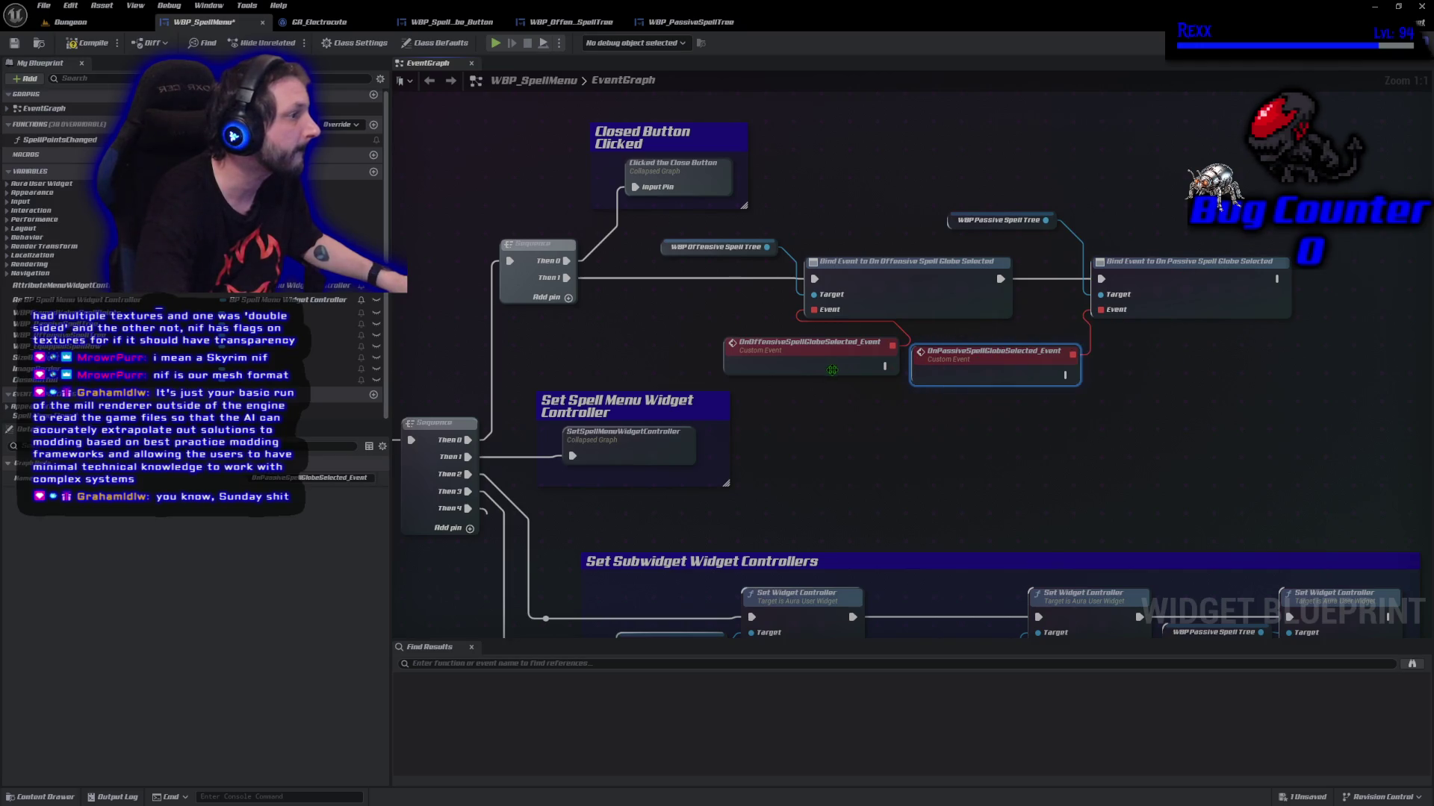
pyautogui.moveTo(832, 371); pyautogui.dragTo(723, 376)
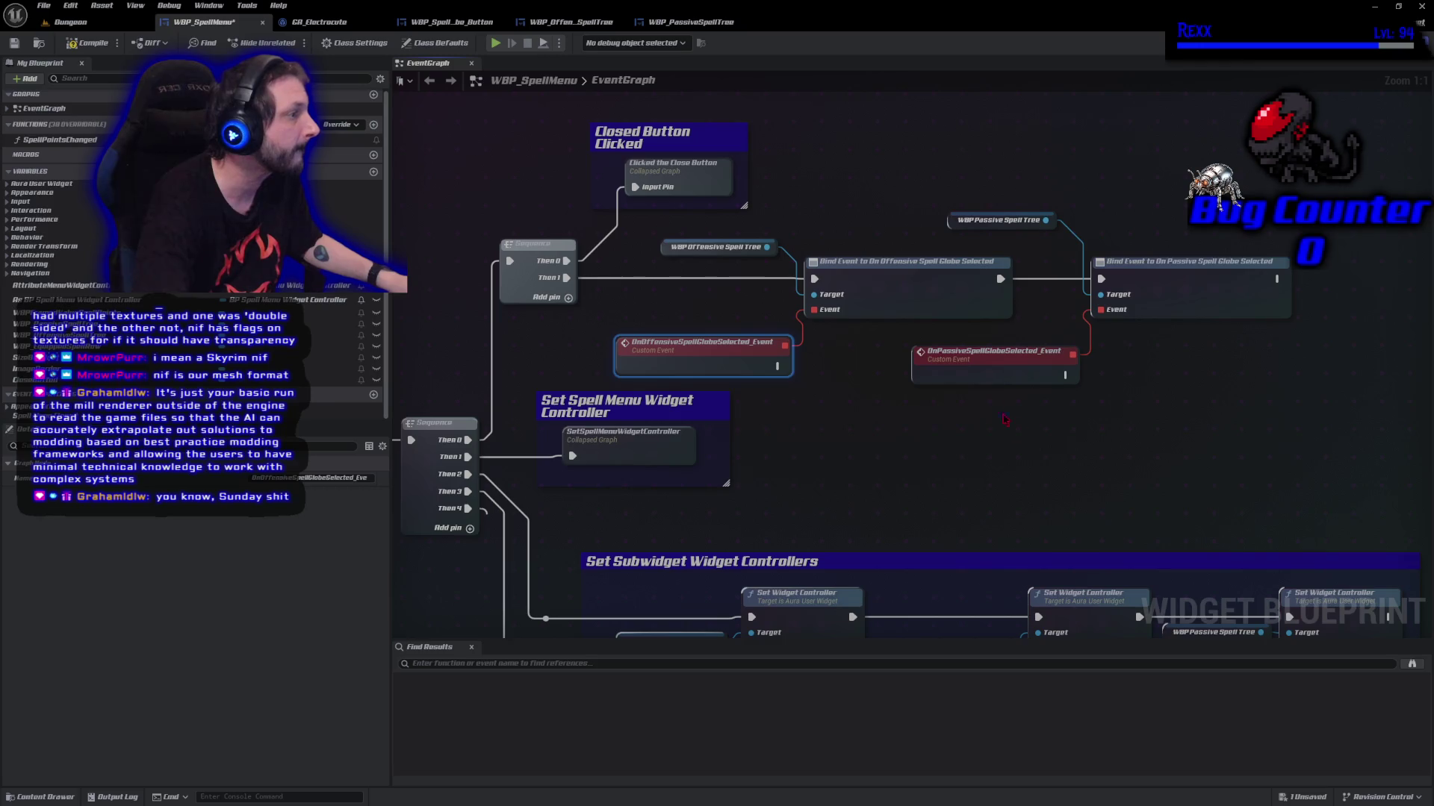
pyautogui.moveTo(1005, 419); pyautogui.dragTo(937, 441)
pyautogui.click(1029, 258)
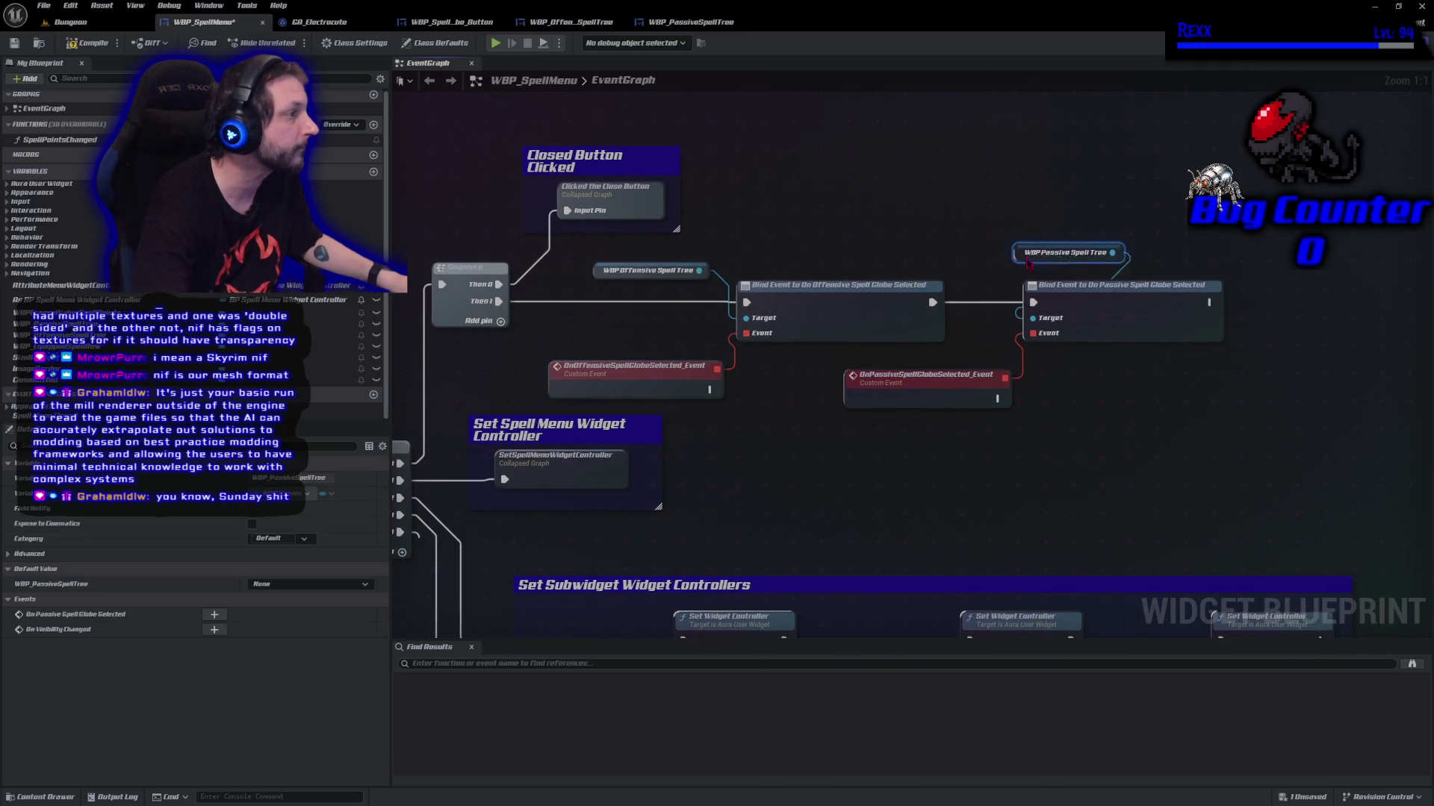
pyautogui.moveTo(1027, 262); pyautogui.dragTo(1054, 280)
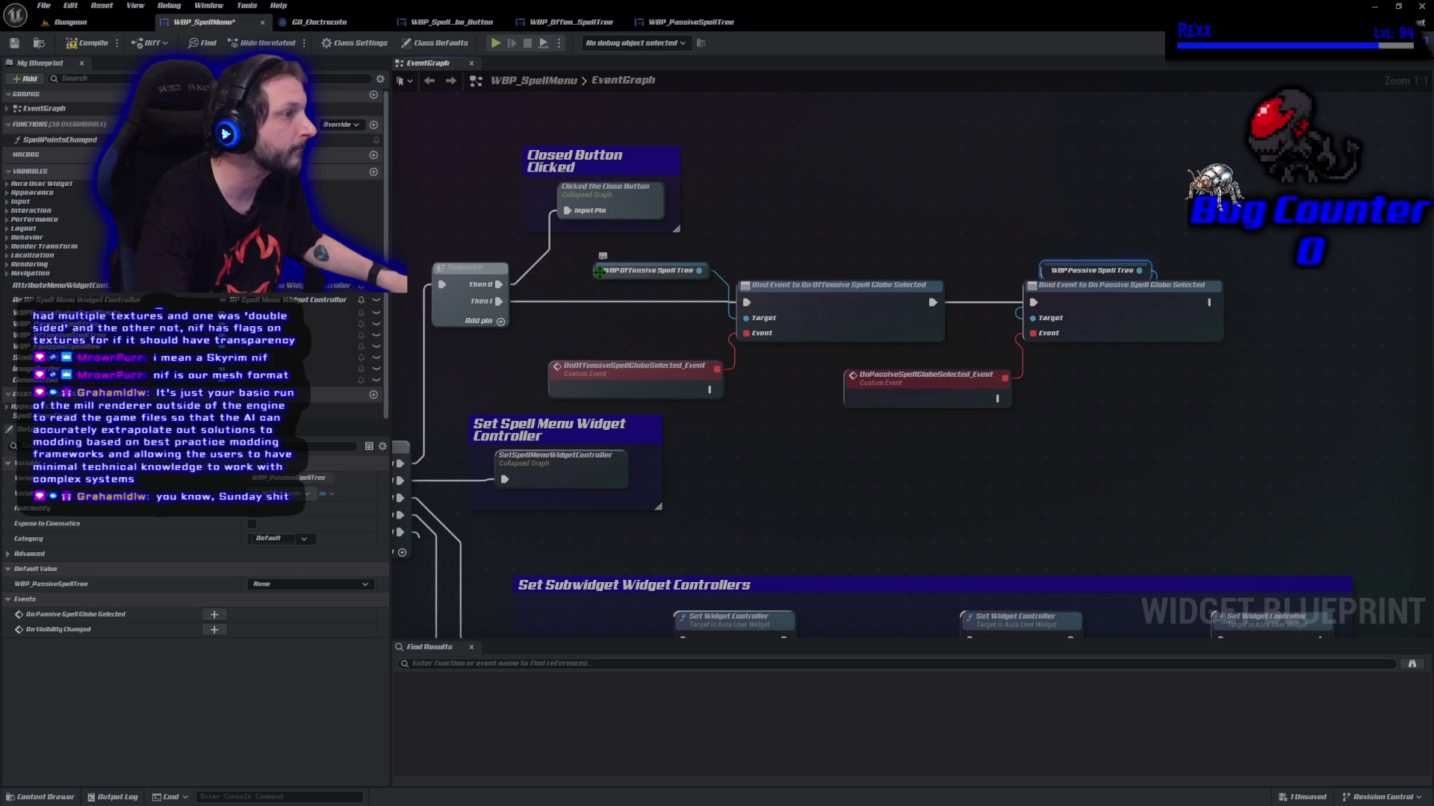
pyautogui.moveTo(600, 271); pyautogui.dragTo(778, 271)
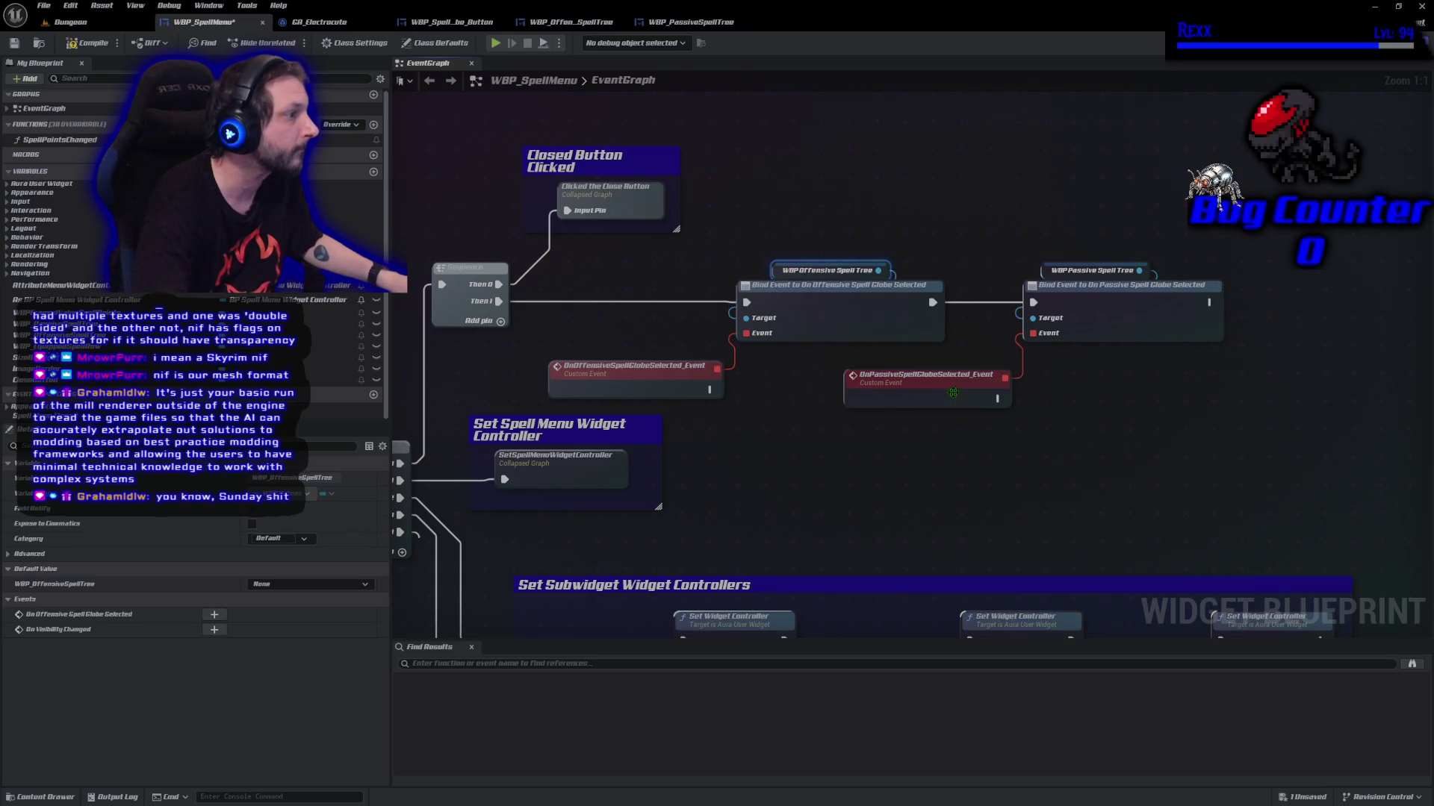
pyautogui.moveTo(953, 392); pyautogui.dragTo(1151, 366)
pyautogui.moveTo(624, 376)
pyautogui.mouseDown()
pyautogui.moveTo(801, 385)
pyautogui.moveTo(818, 358)
pyautogui.mouseUp()
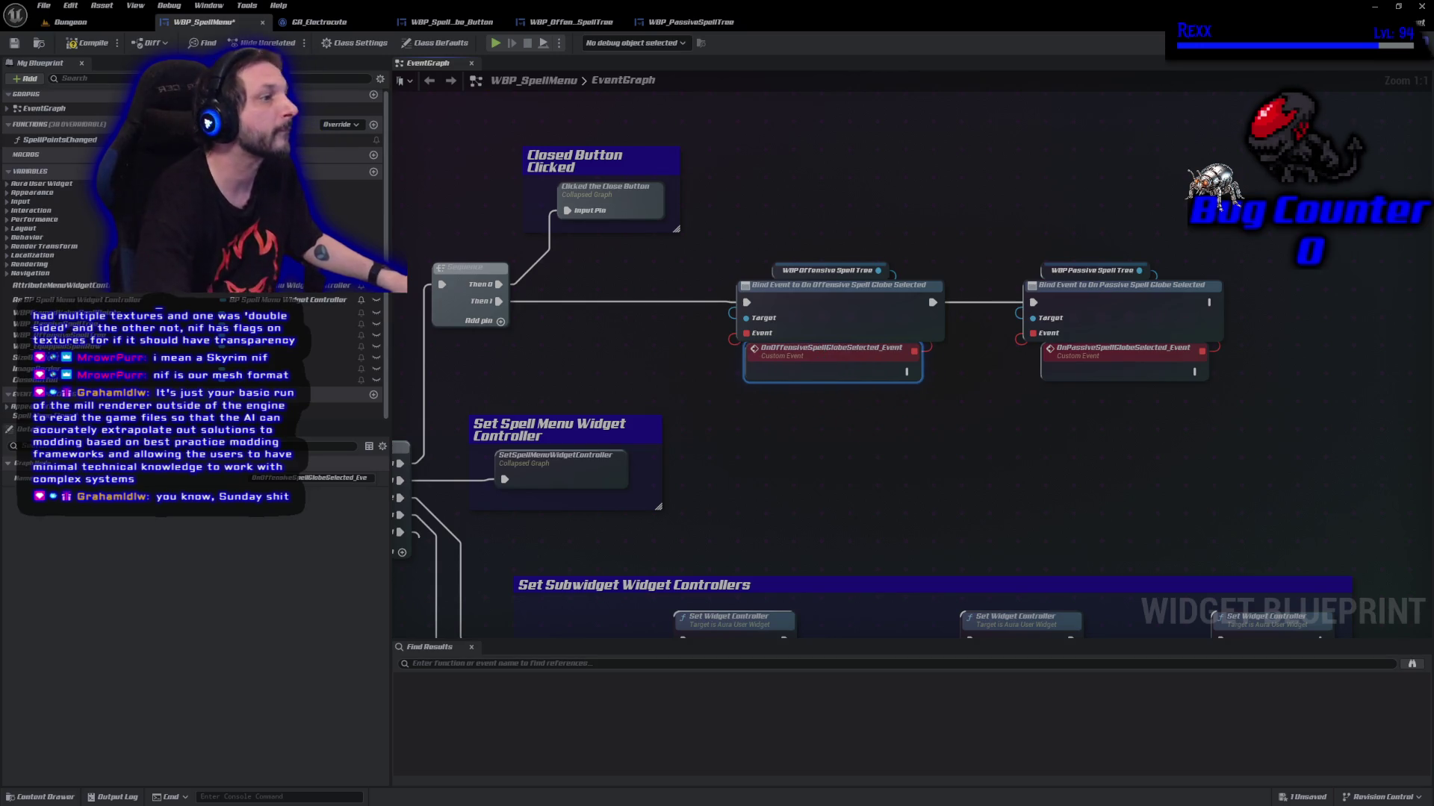
pyautogui.hotkey('ctrl', 's')
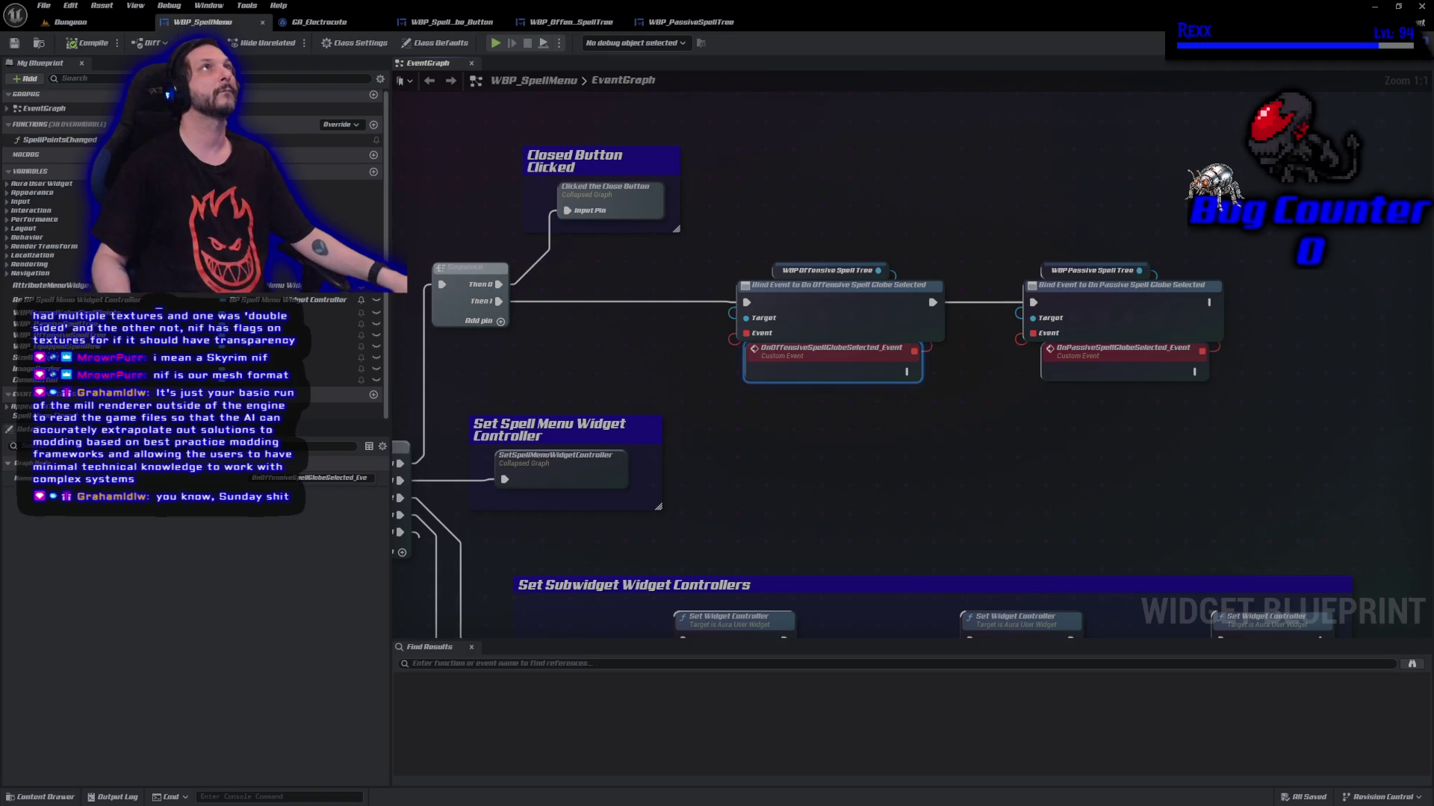
# Show the globe button nodes in WBP_OffensiveSpellTree's EventGraph and add a new function
pyautogui.click(571, 23)
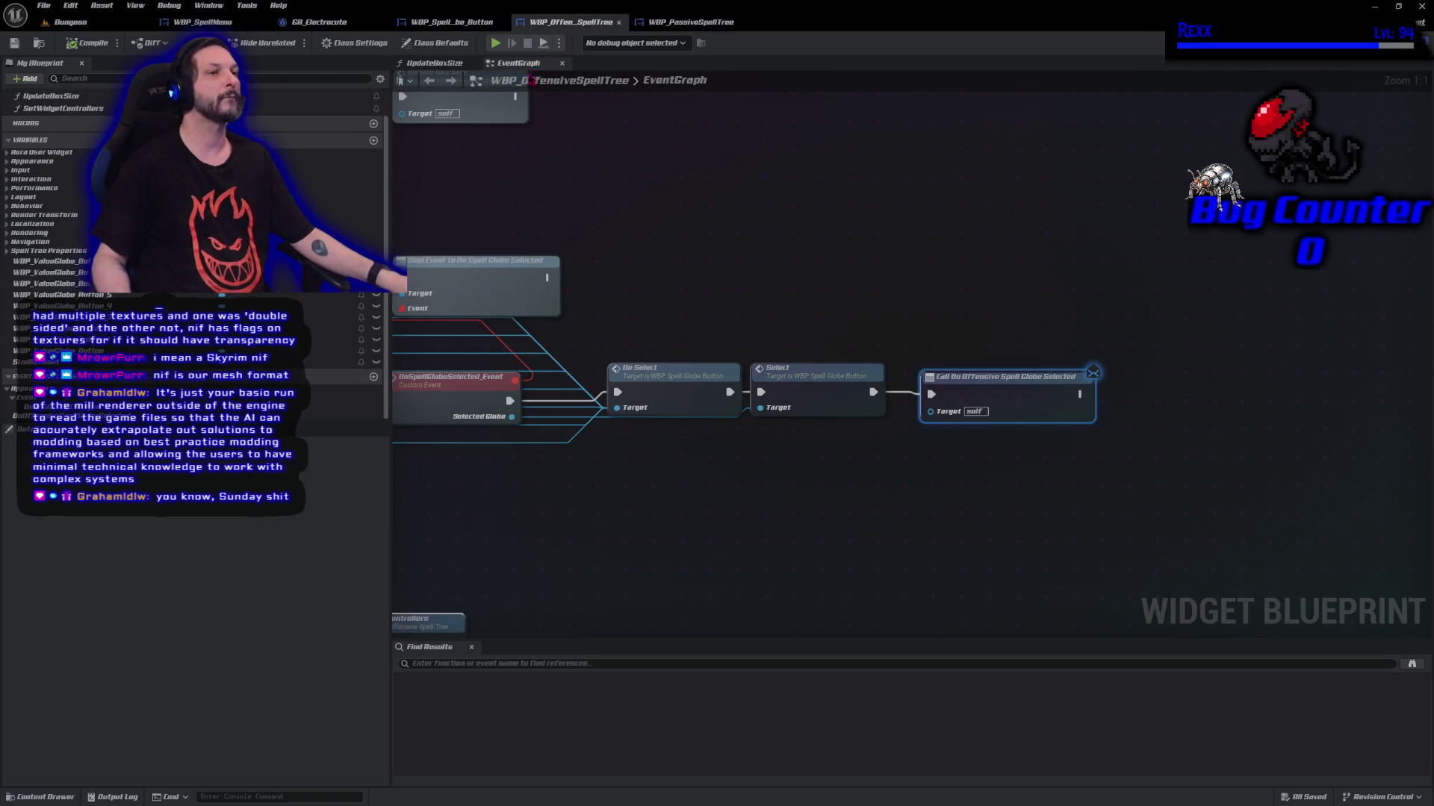
pyautogui.moveTo(617, 526)
pyautogui.mouseDown()
pyautogui.moveTo(945, 401)
pyautogui.moveTo(861, 482)
pyautogui.mouseUp()
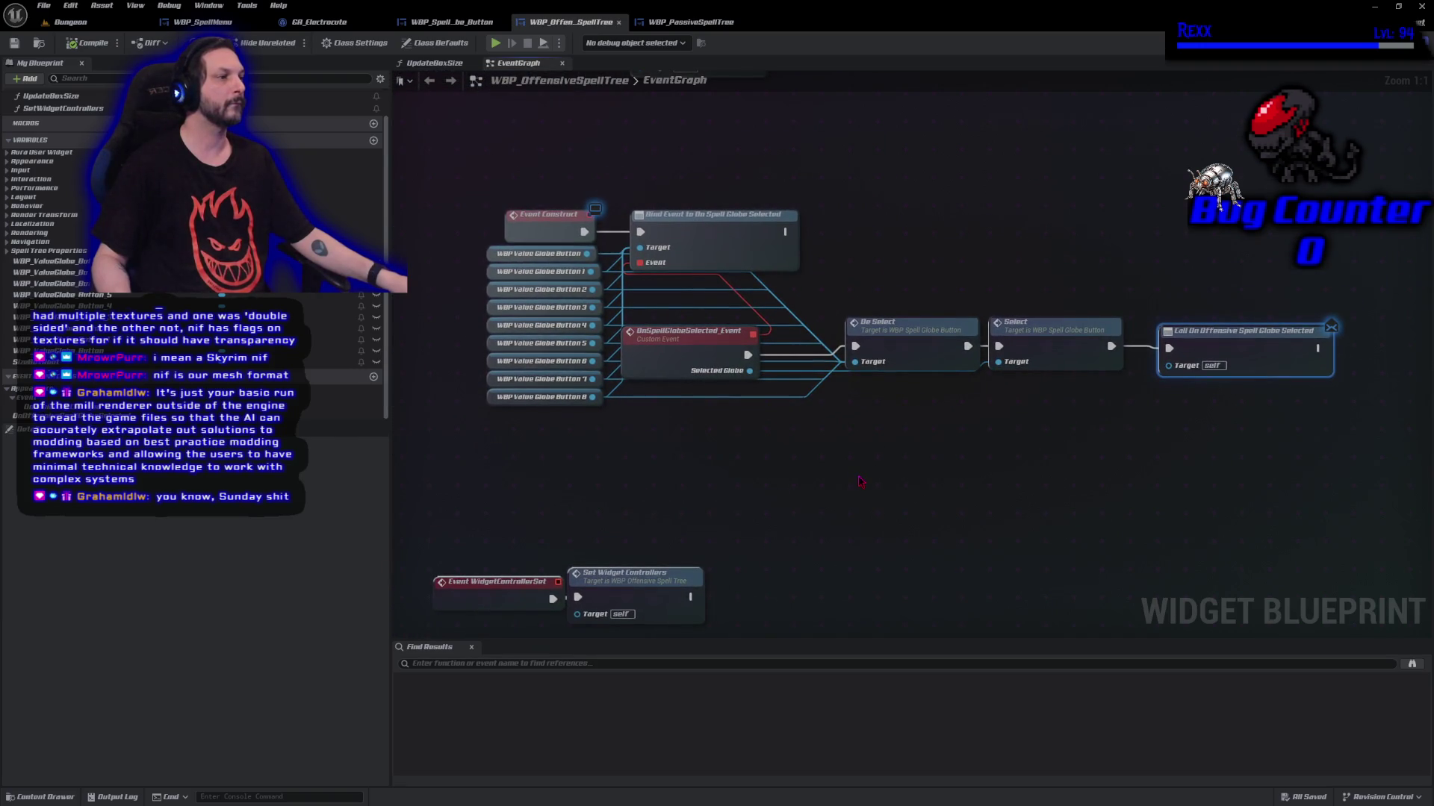
pyautogui.scroll(2, 83, 278)
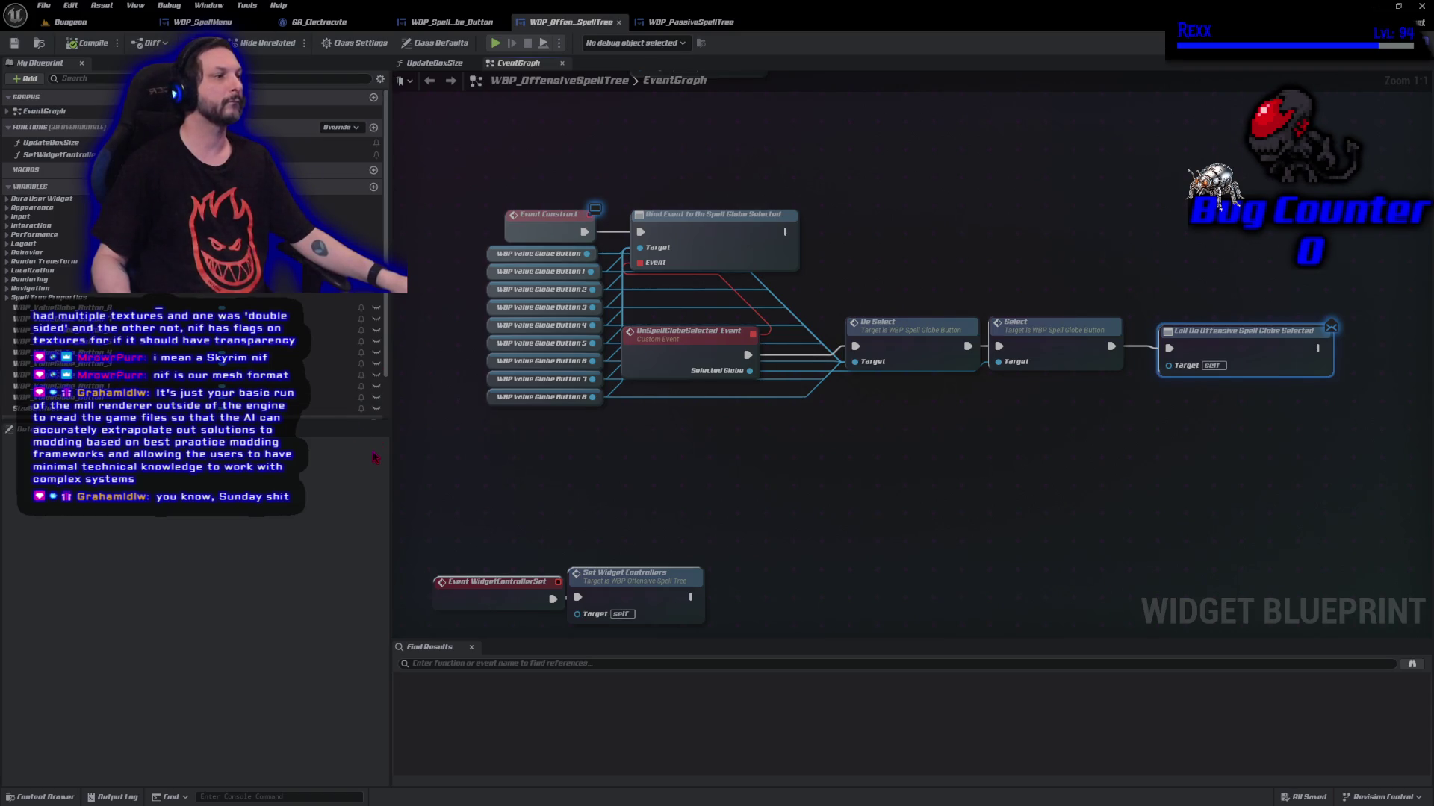
pyautogui.click(373, 128)
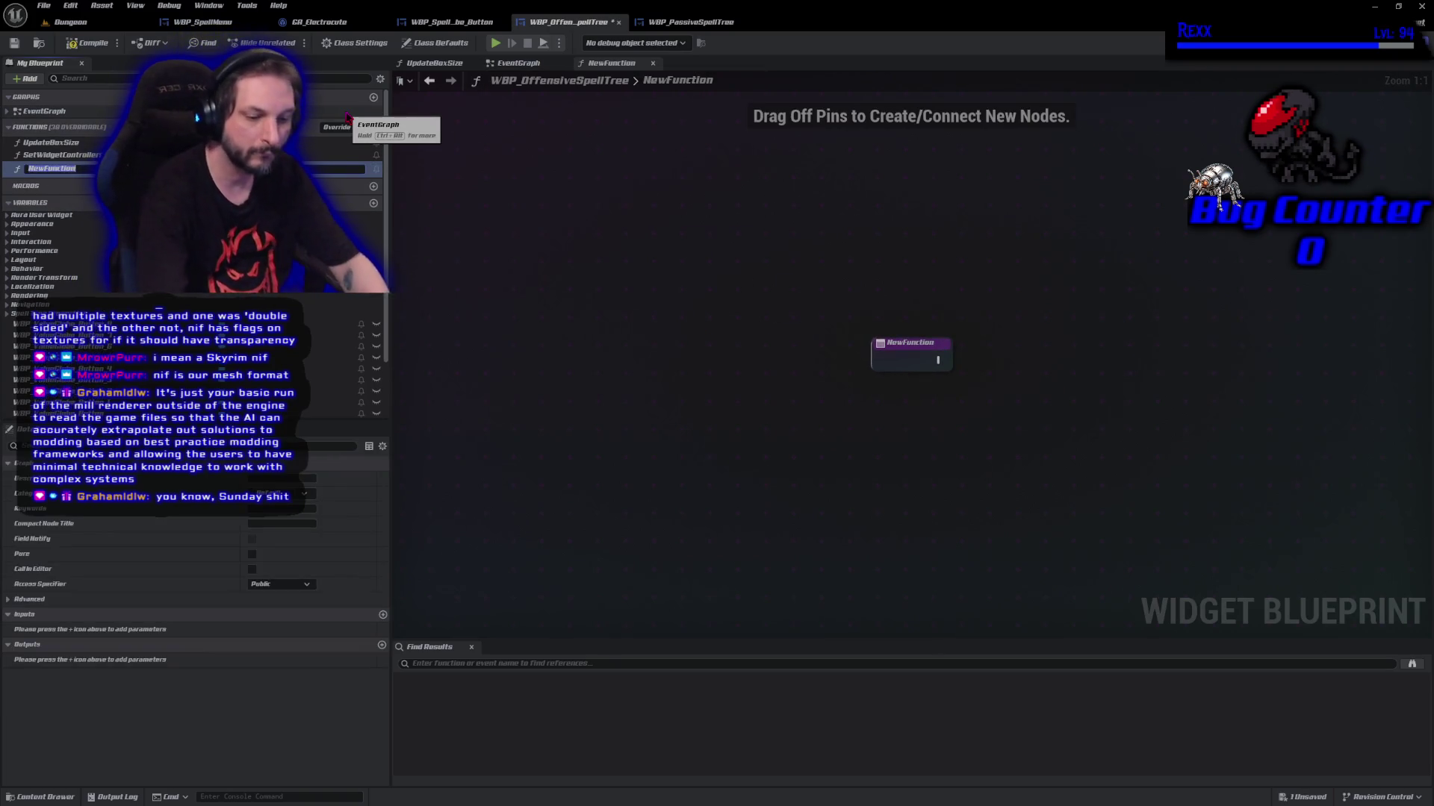
pyautogui.write('Deselect')
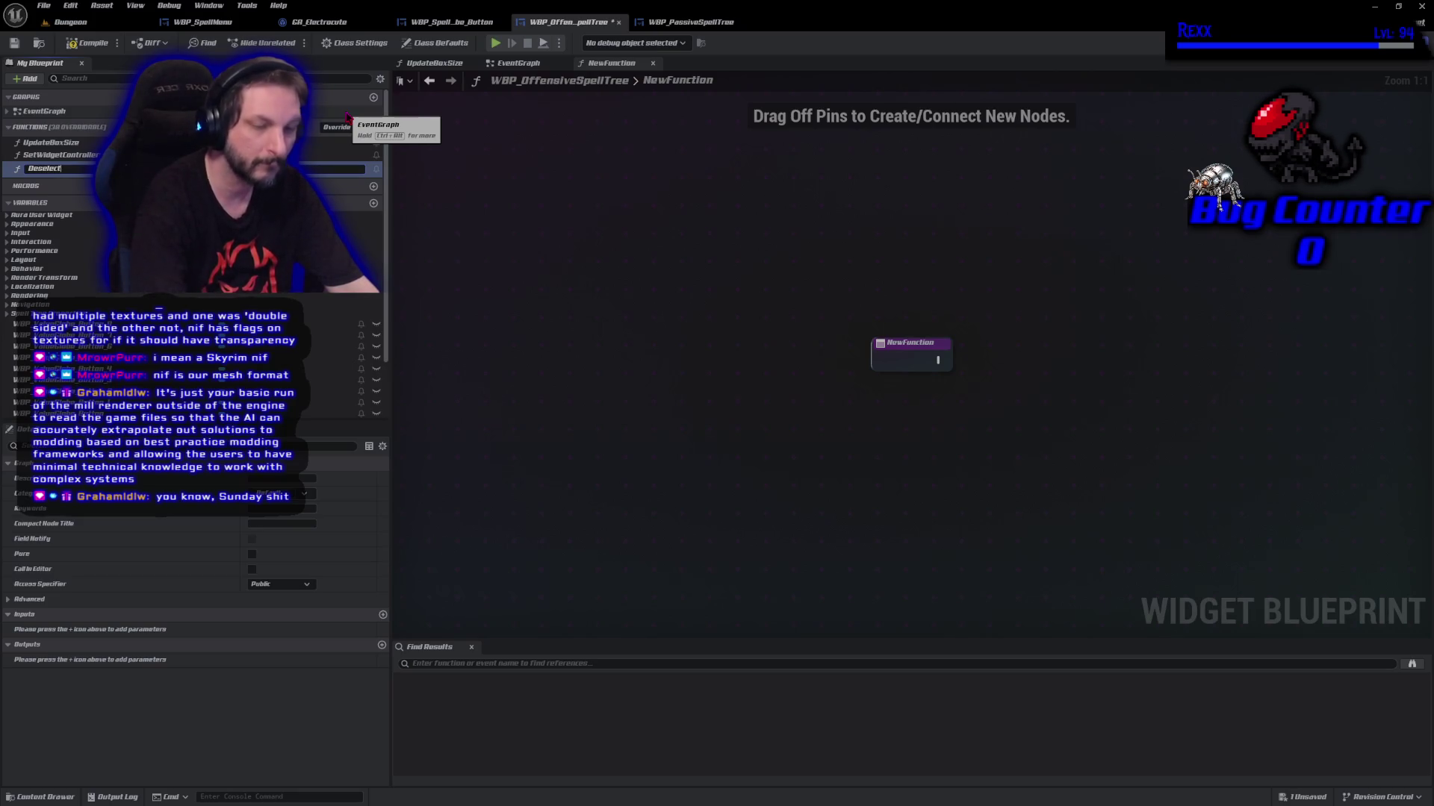
pyautogui.press('Return')
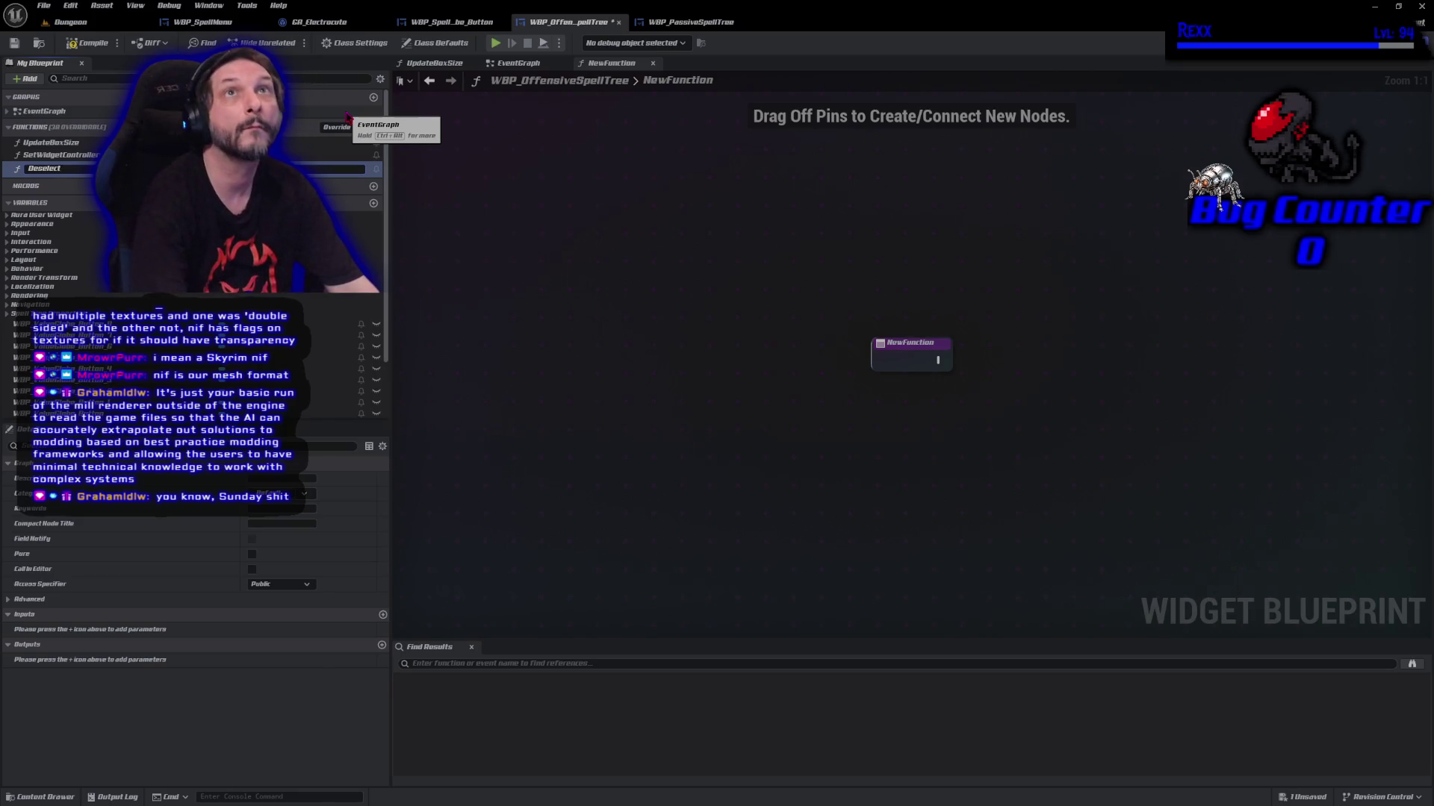
pyautogui.press('Return')
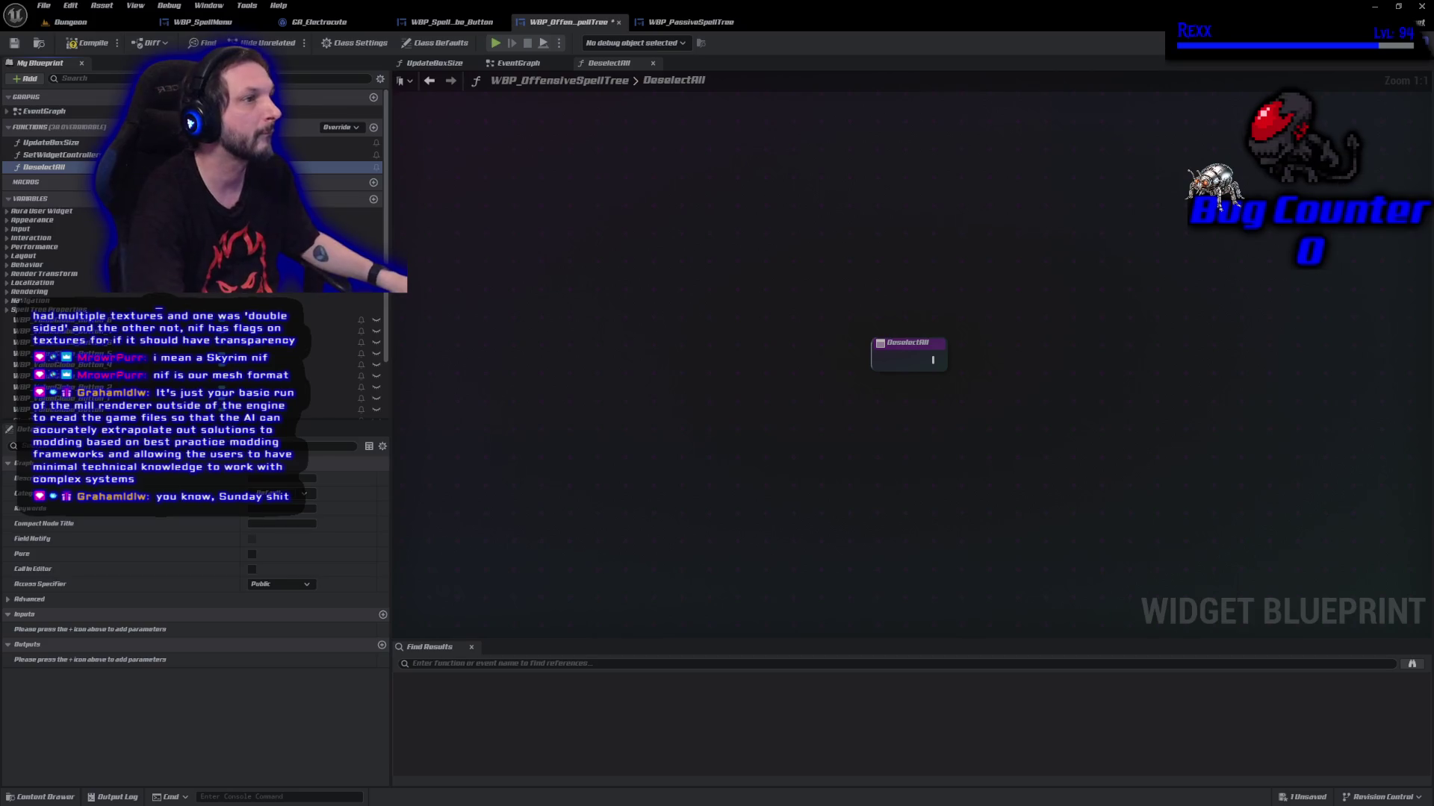
pyautogui.click(88, 43)
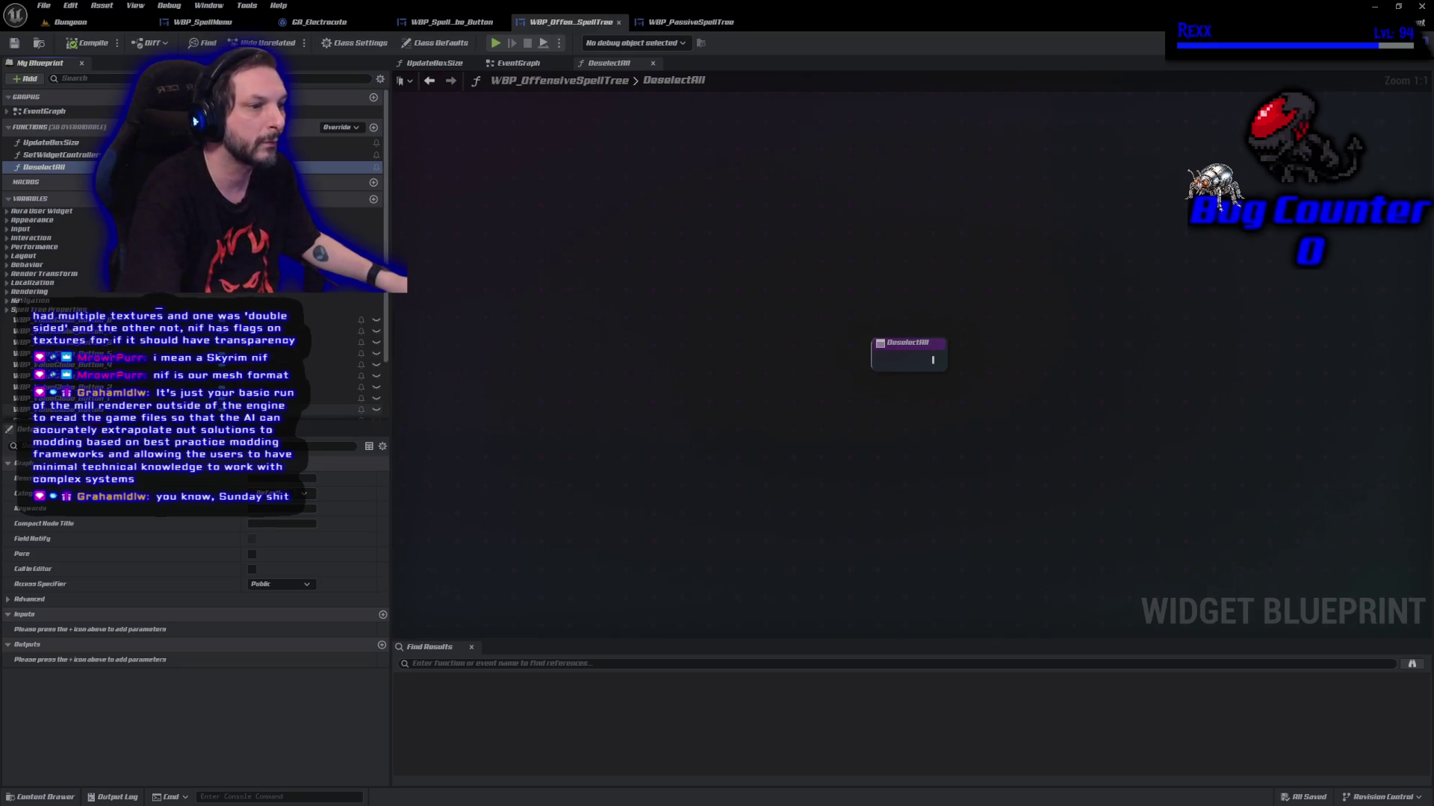
pyautogui.scroll(-1, 198, 121)
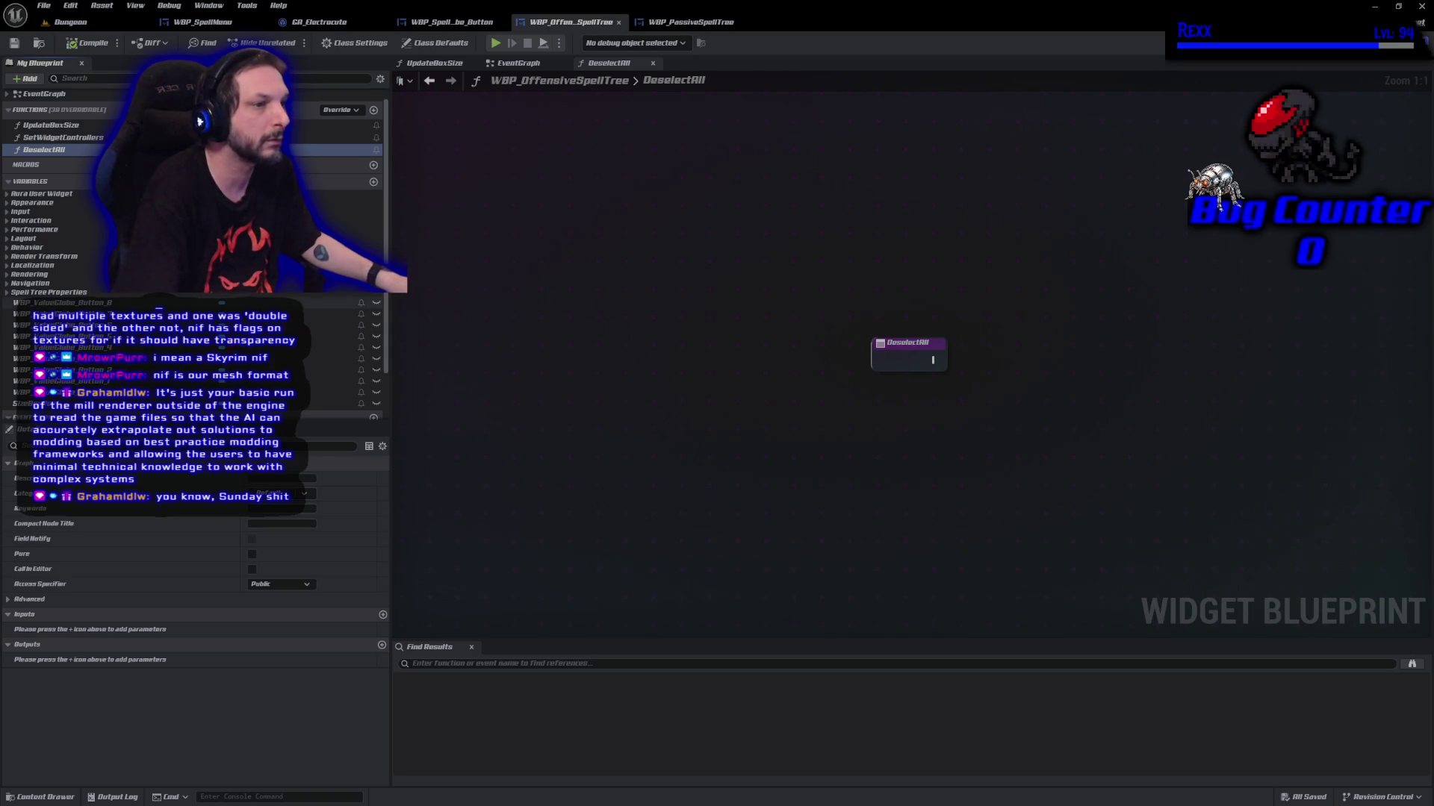
# Place a WBP Value Globe Button getter below the DeselectAll entry node
pyautogui.click(82, 392)
pyautogui.moveTo(82, 392); pyautogui.dragTo(567, 348)
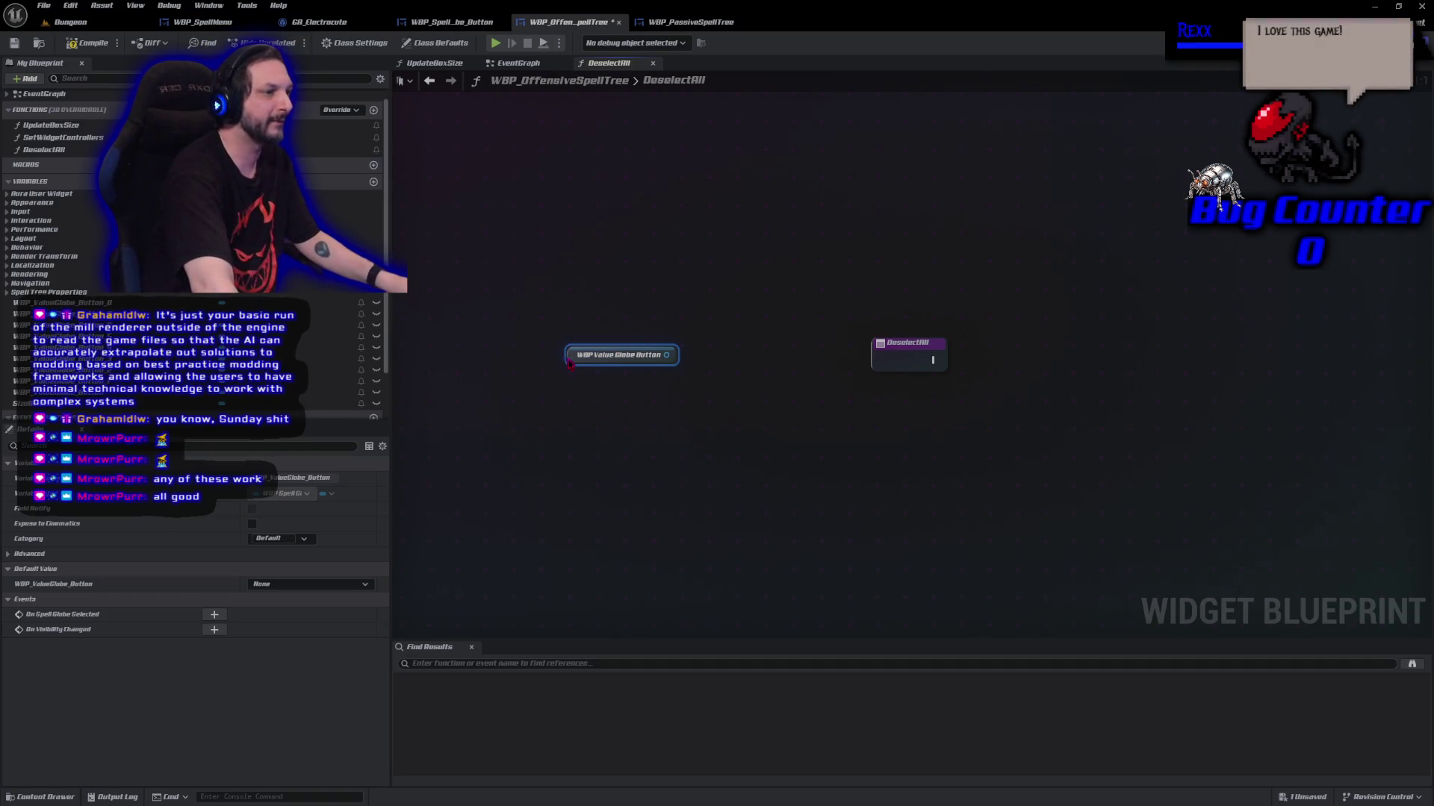
pyautogui.moveTo(572, 362); pyautogui.dragTo(841, 416)
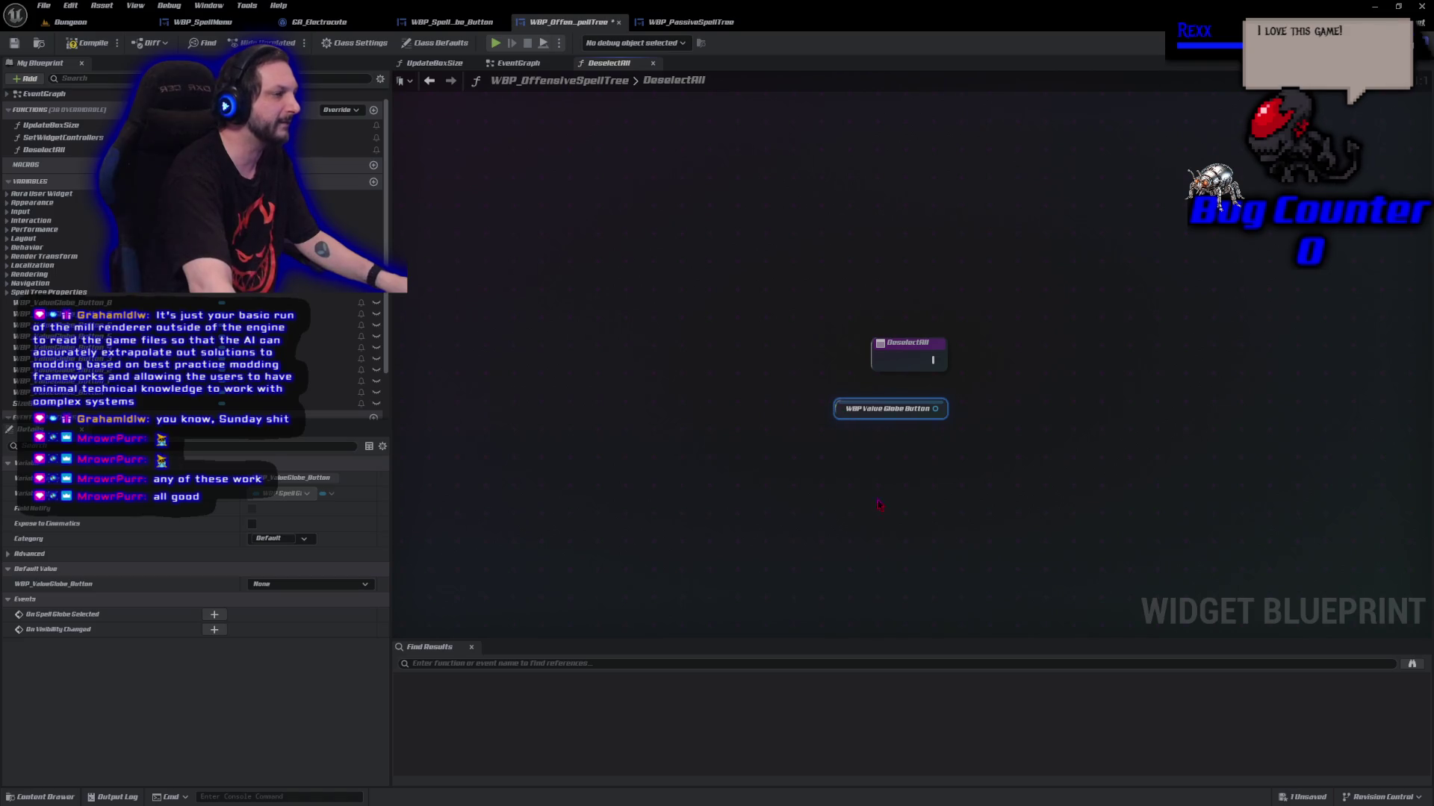
pyautogui.moveTo(880, 505)
pyautogui.mouseDown()
pyautogui.moveTo(647, 496)
pyautogui.moveTo(489, 442)
pyautogui.moveTo(428, 475)
pyautogui.moveTo(458, 454)
pyautogui.mouseUp()
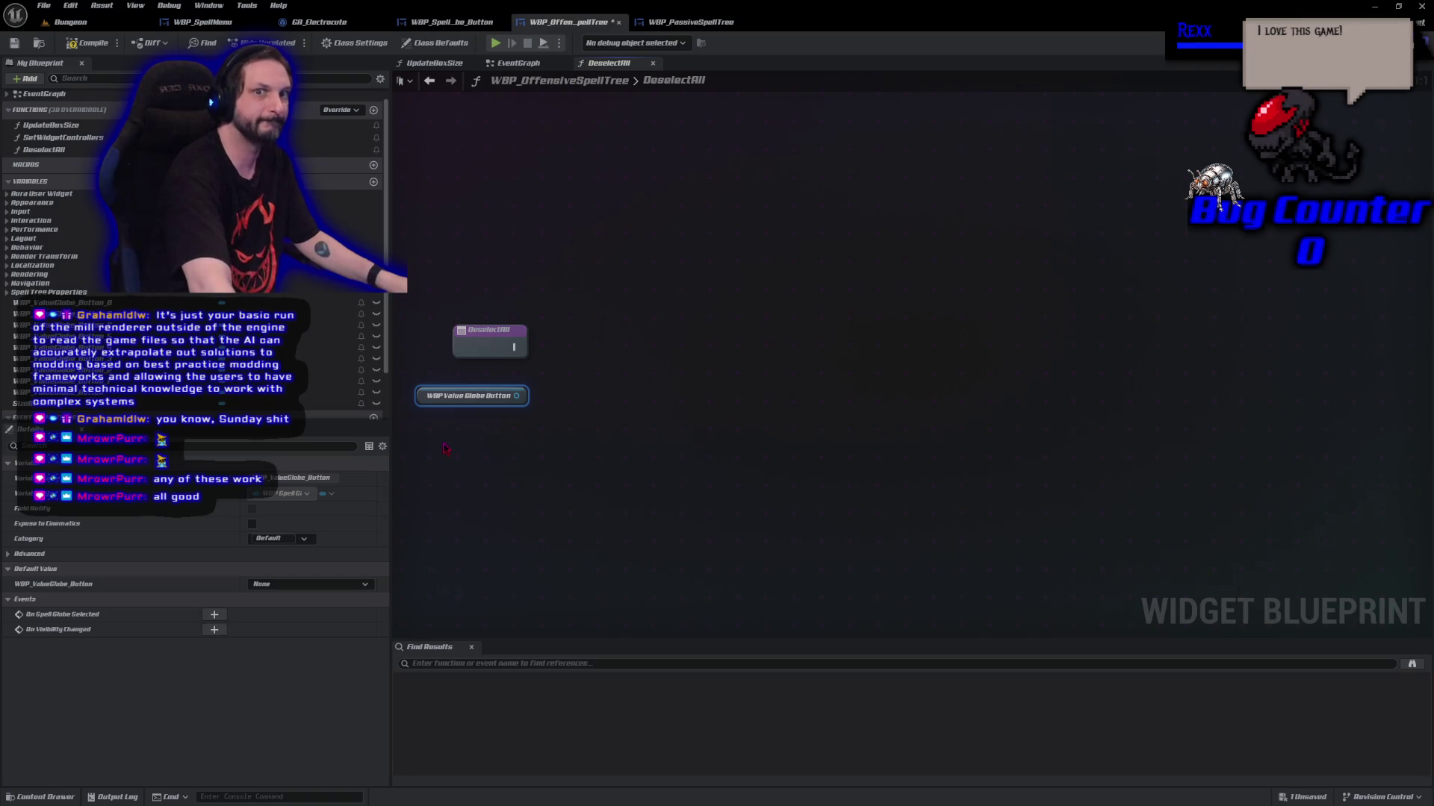
pyautogui.click(523, 476)
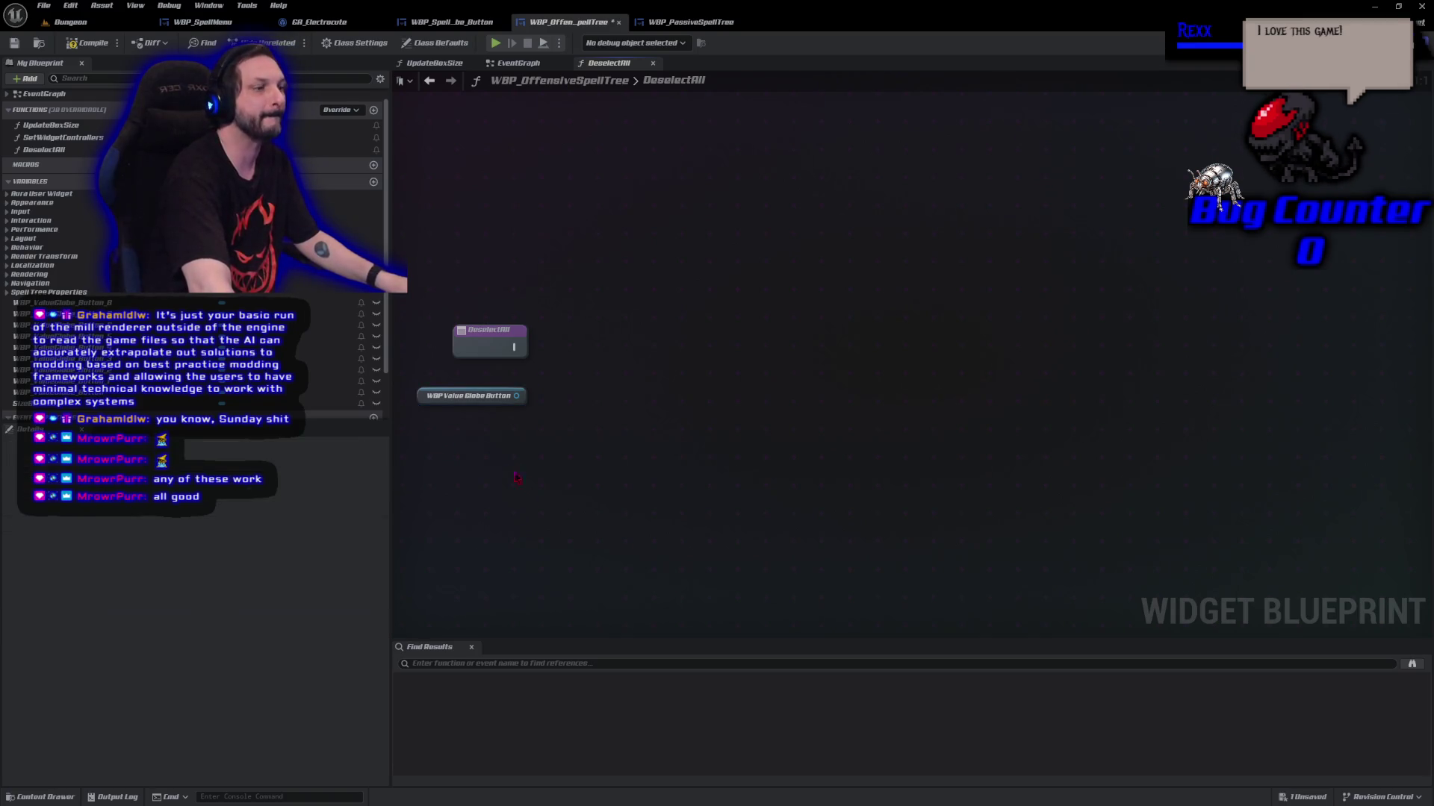
# Add a De Select node on the getter, wire DeselectAll's exec into it, and add a Button 1 getter
pyautogui.moveTo(517, 399); pyautogui.dragTo(563, 369)
pyautogui.write('de')
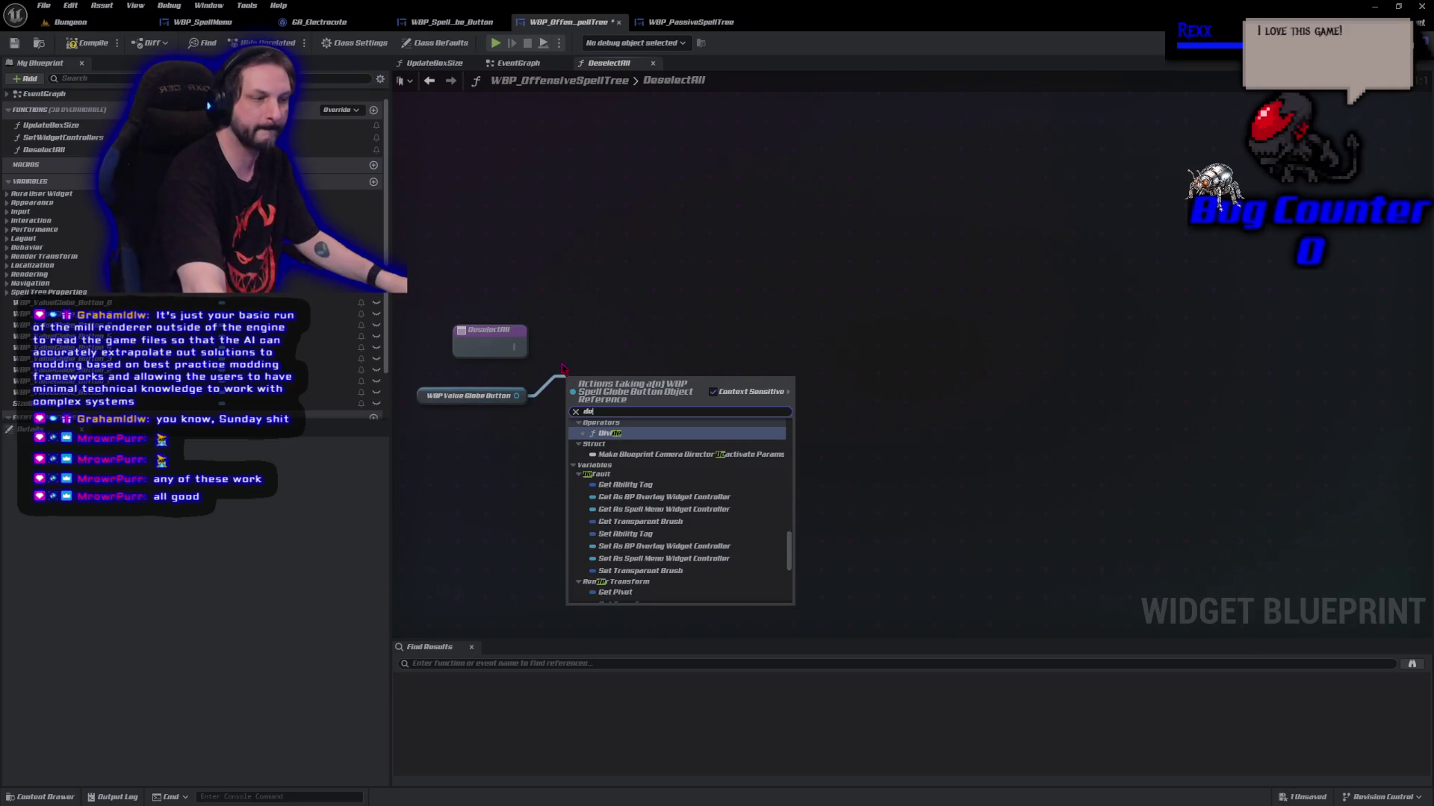
pyautogui.write('select')
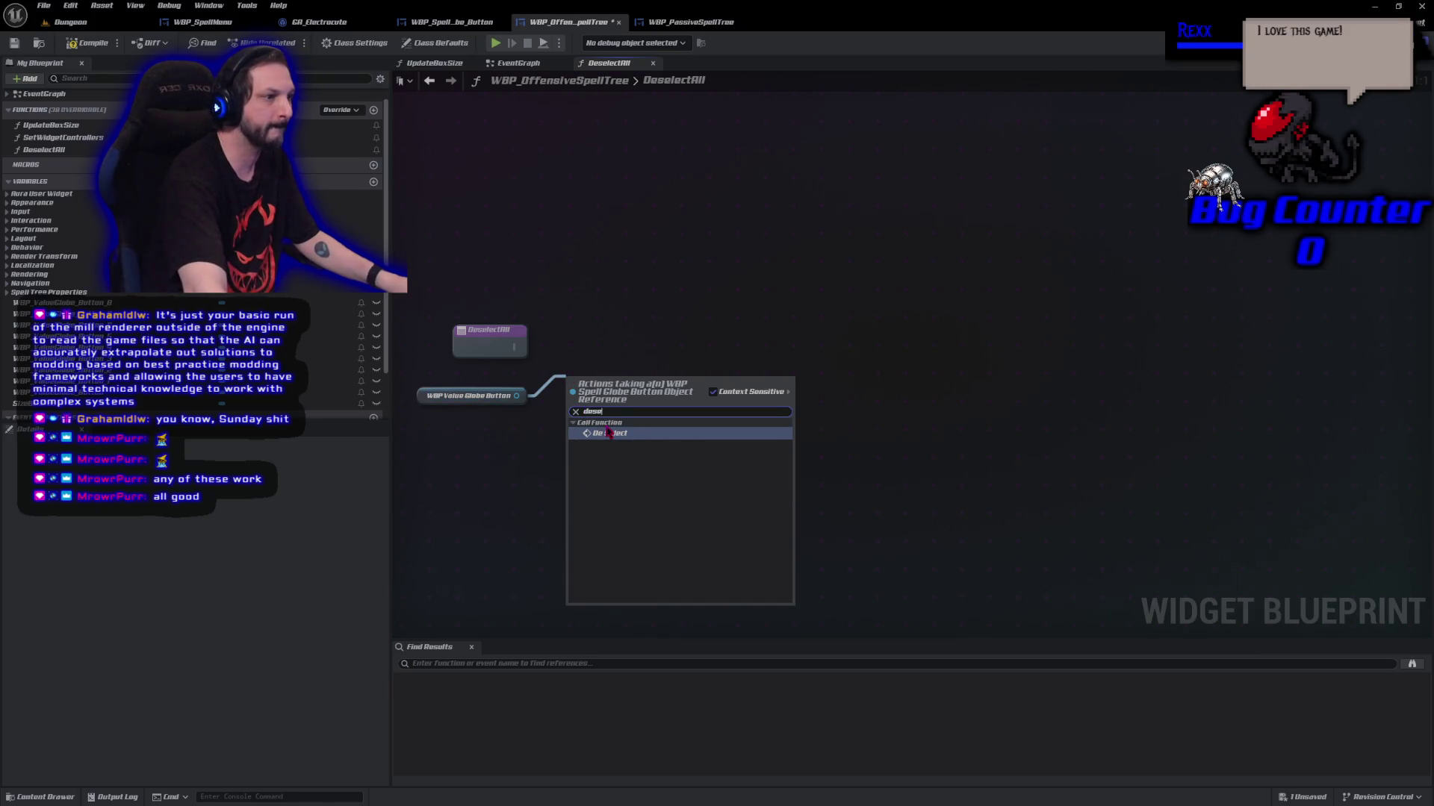
pyautogui.click(611, 435)
pyautogui.moveTo(604, 399); pyautogui.dragTo(631, 354)
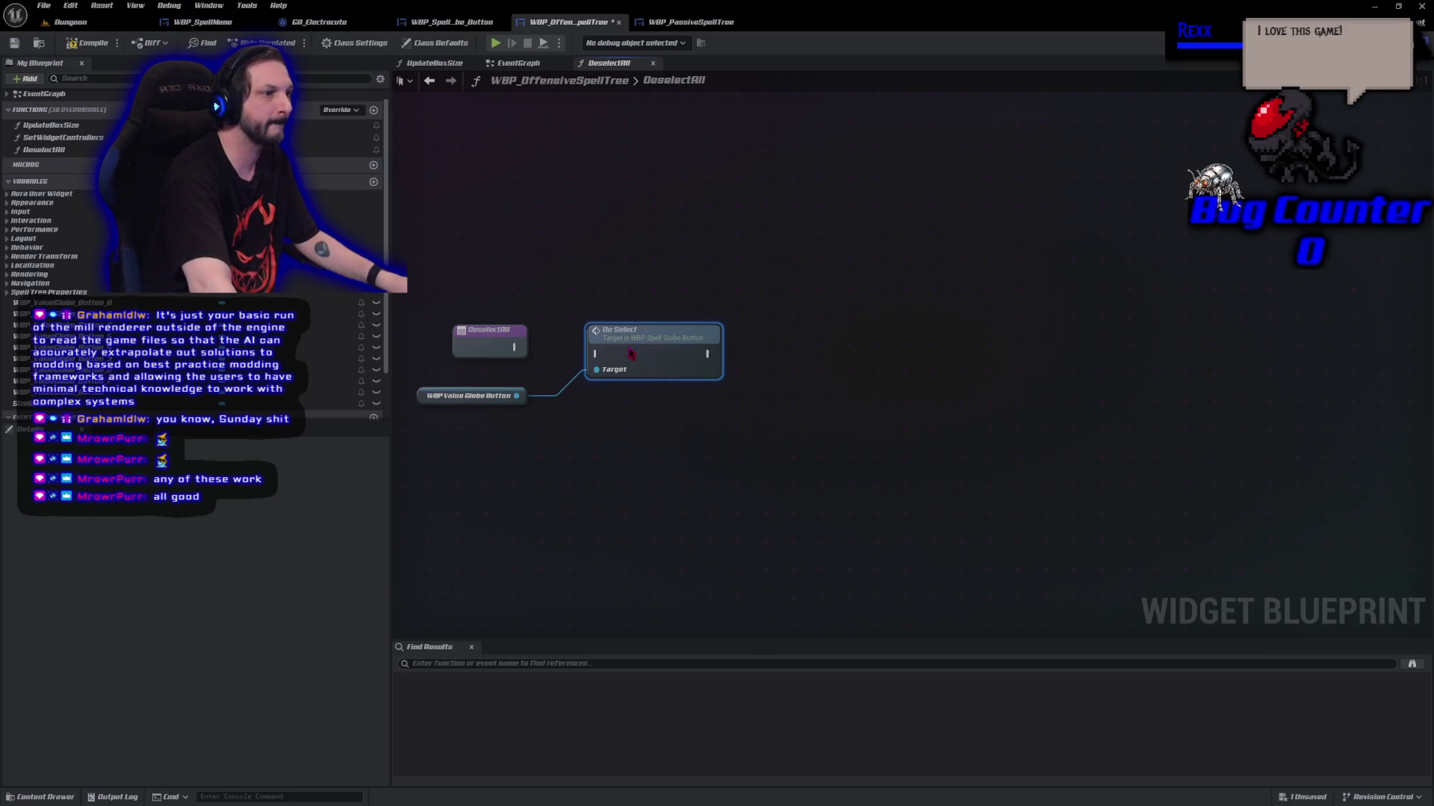
pyautogui.click(523, 361)
pyautogui.moveTo(514, 347)
pyautogui.mouseDown()
pyautogui.moveTo(569, 371)
pyautogui.moveTo(595, 354)
pyautogui.mouseUp()
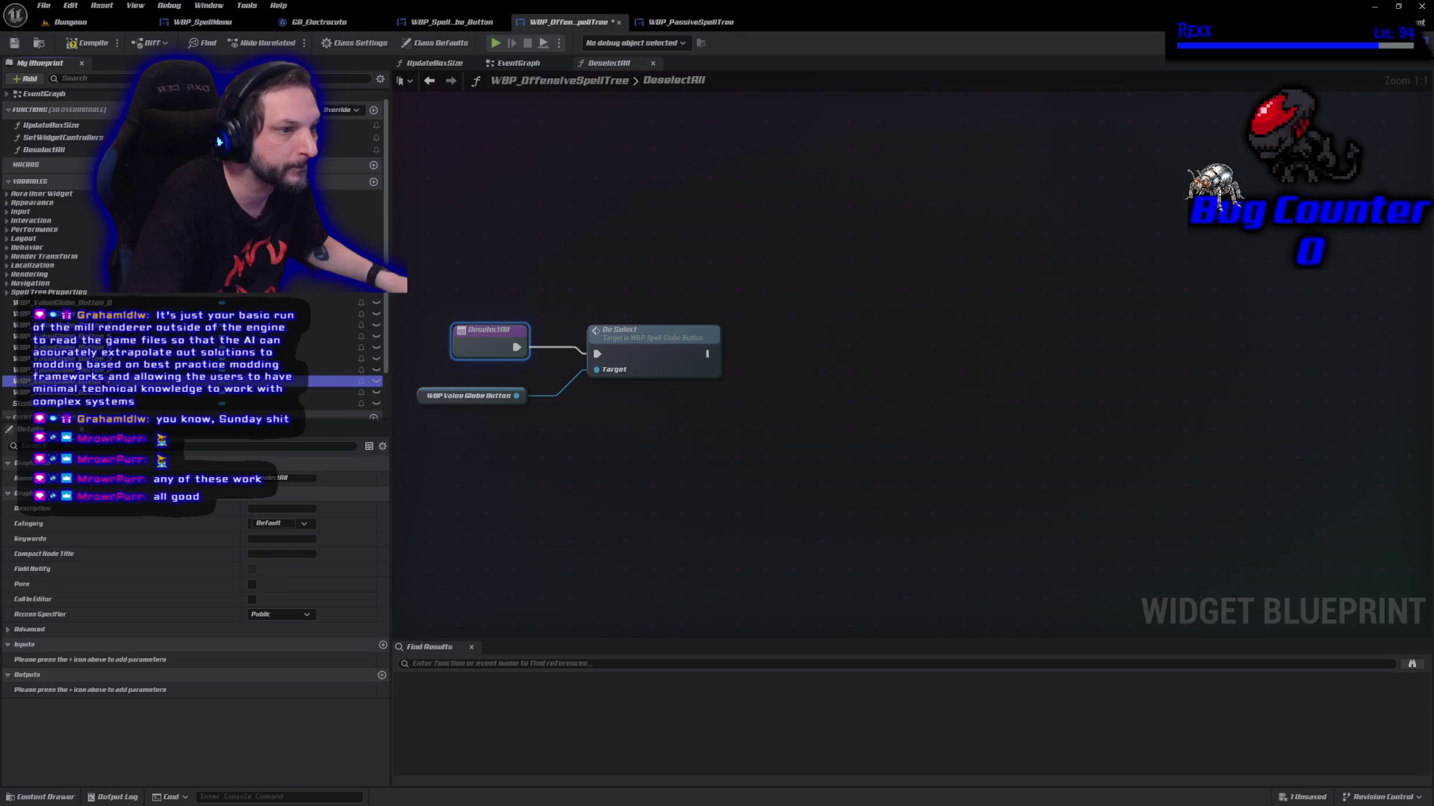
pyautogui.moveTo(336, 381)
pyautogui.mouseDown()
pyautogui.moveTo(418, 441)
pyautogui.moveTo(435, 422)
pyautogui.moveTo(411, 416)
pyautogui.mouseUp()
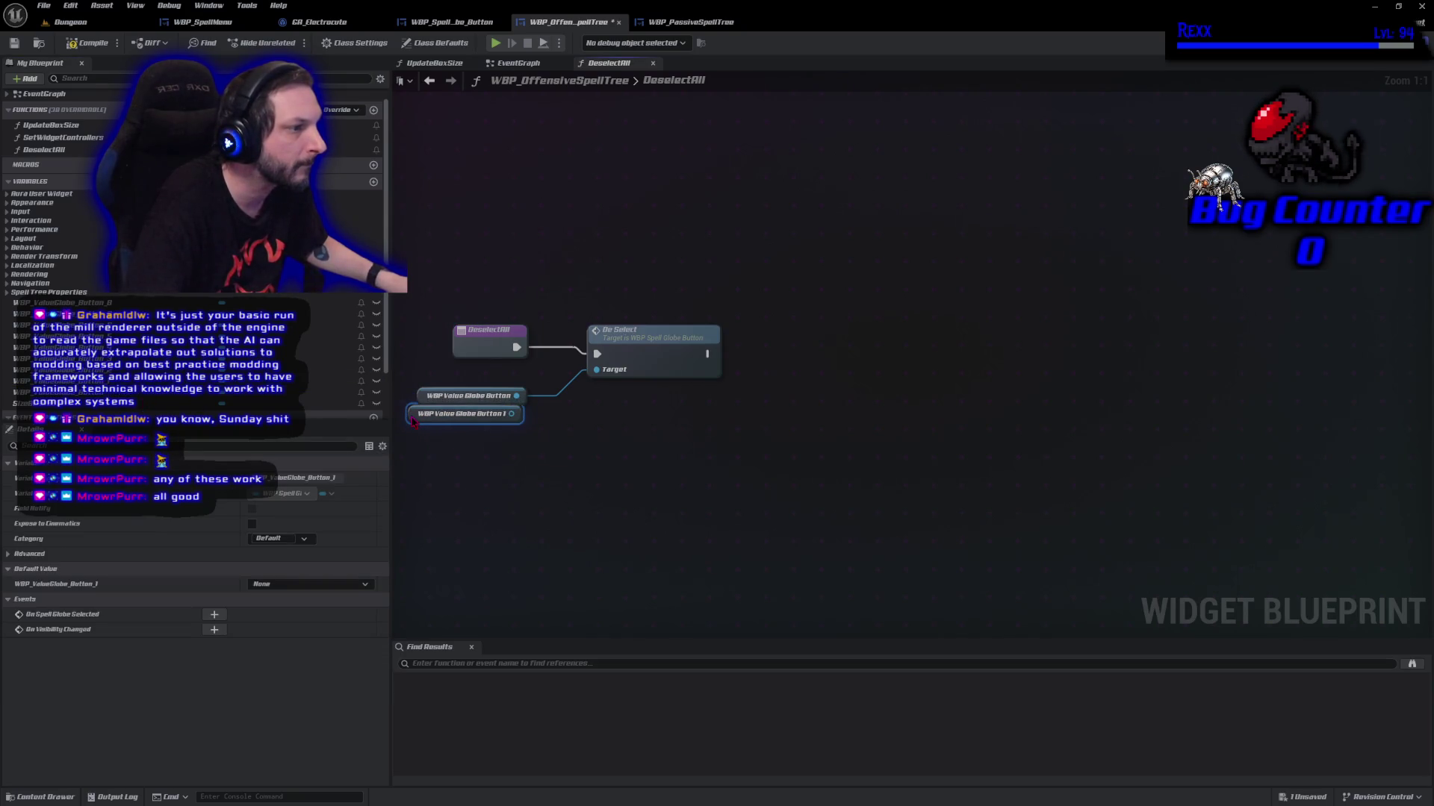
# Place getters for WBP Value Globe Buttons 2 through 8 below the Button 1 getter
pyautogui.click(336, 370)
pyautogui.moveTo(336, 370); pyautogui.dragTo(415, 438)
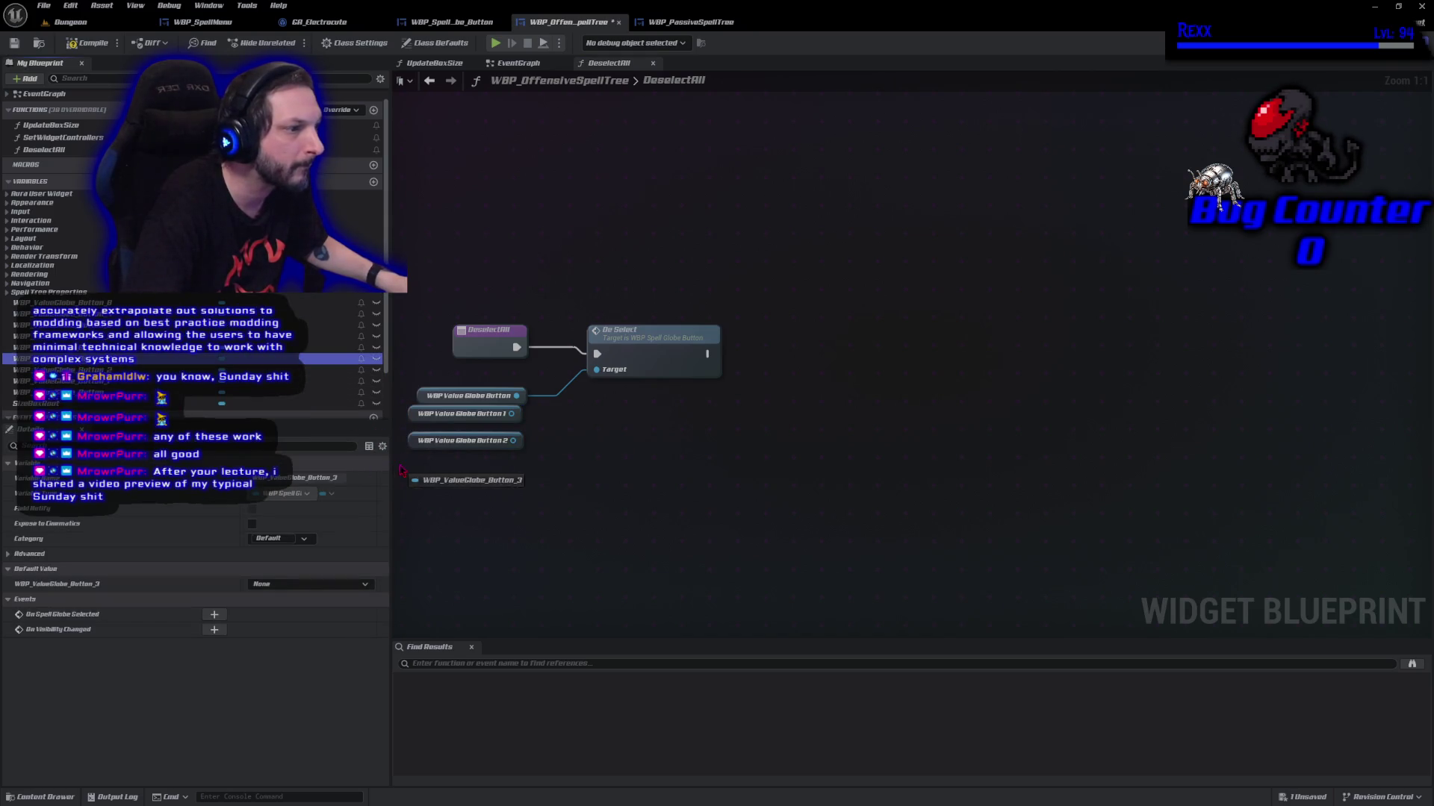
pyautogui.moveTo(336, 347); pyautogui.dragTo(419, 468)
pyautogui.click(336, 347)
pyautogui.moveTo(336, 358); pyautogui.dragTo(418, 486)
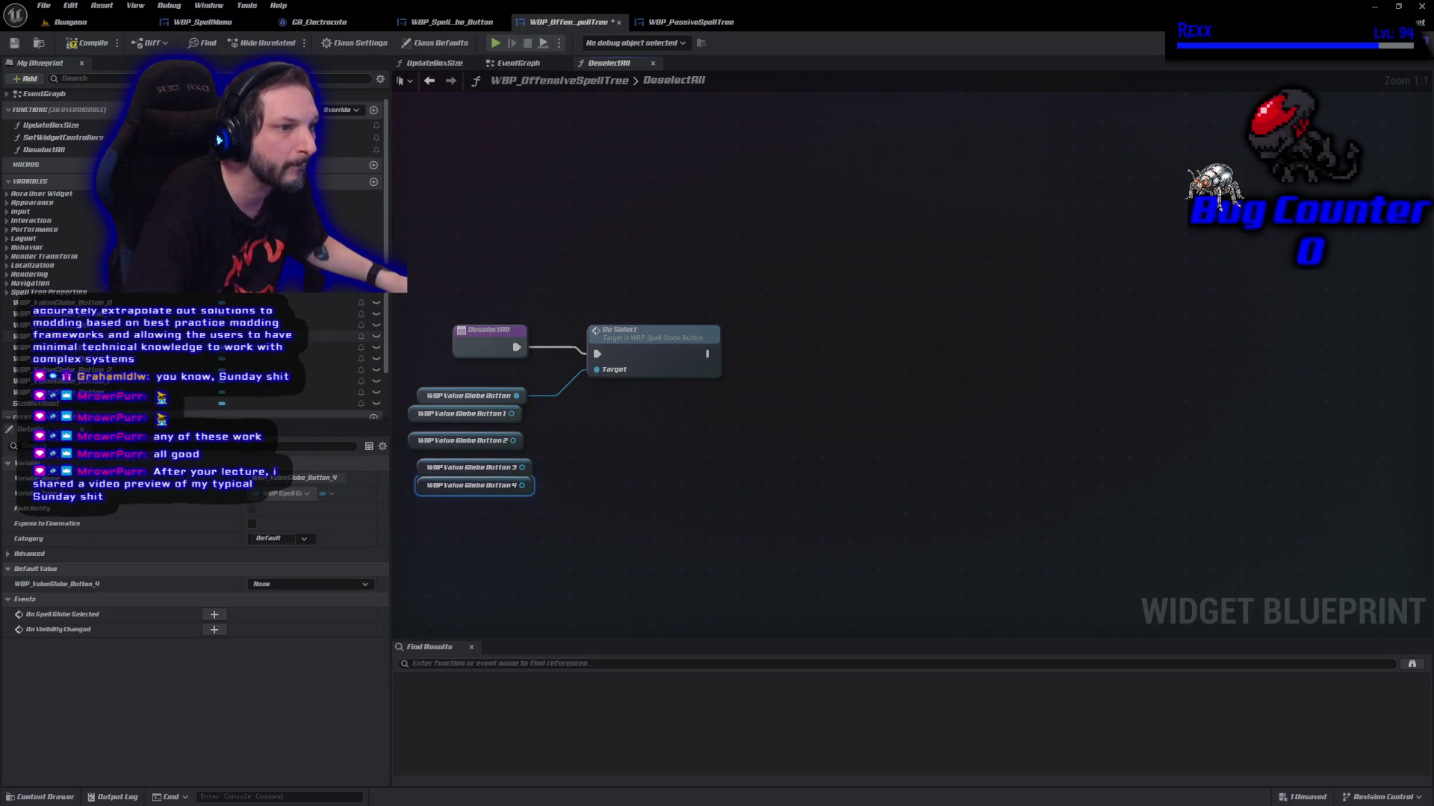
pyautogui.moveTo(336, 336); pyautogui.dragTo(419, 500)
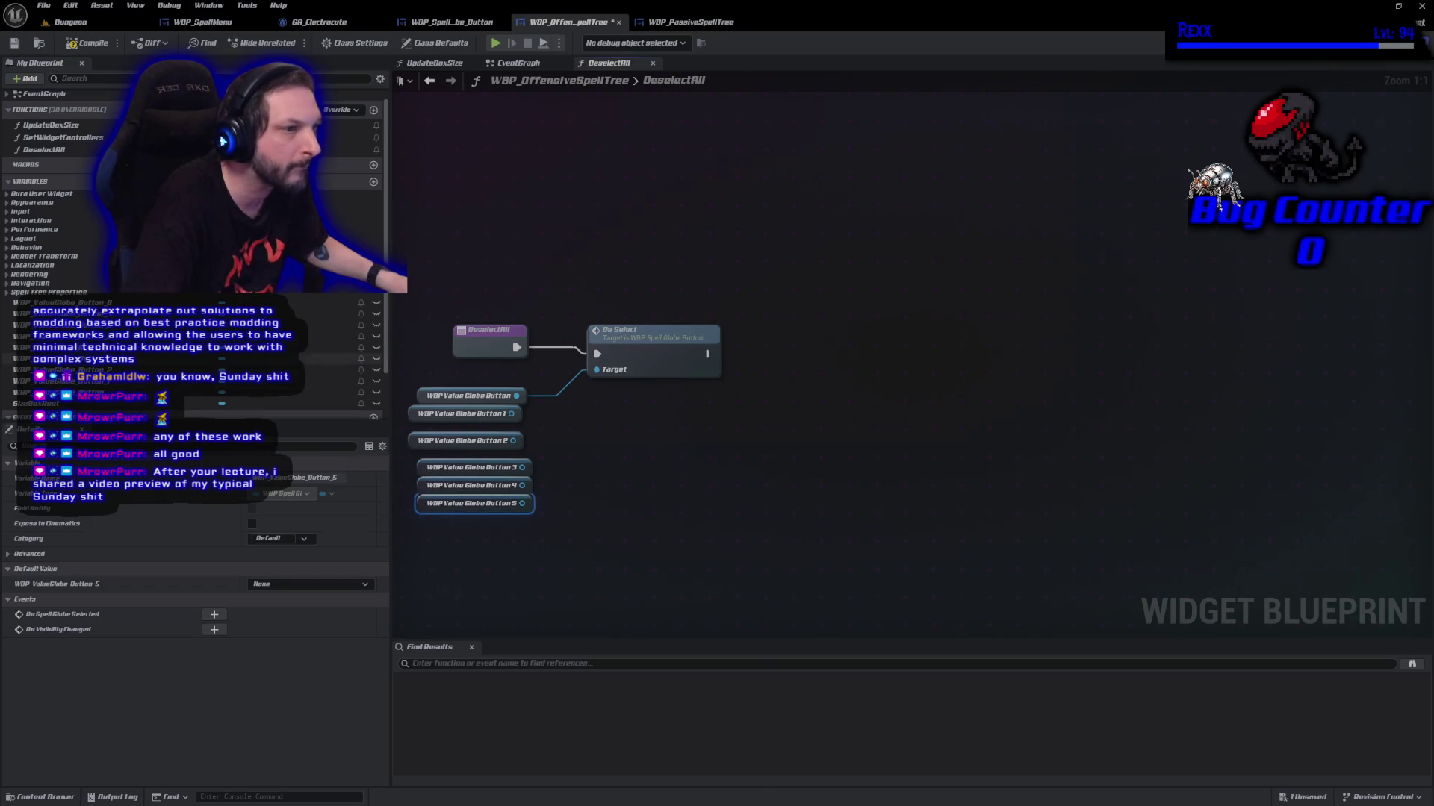
pyautogui.moveTo(336, 324); pyautogui.dragTo(421, 523)
pyautogui.click(429, 531)
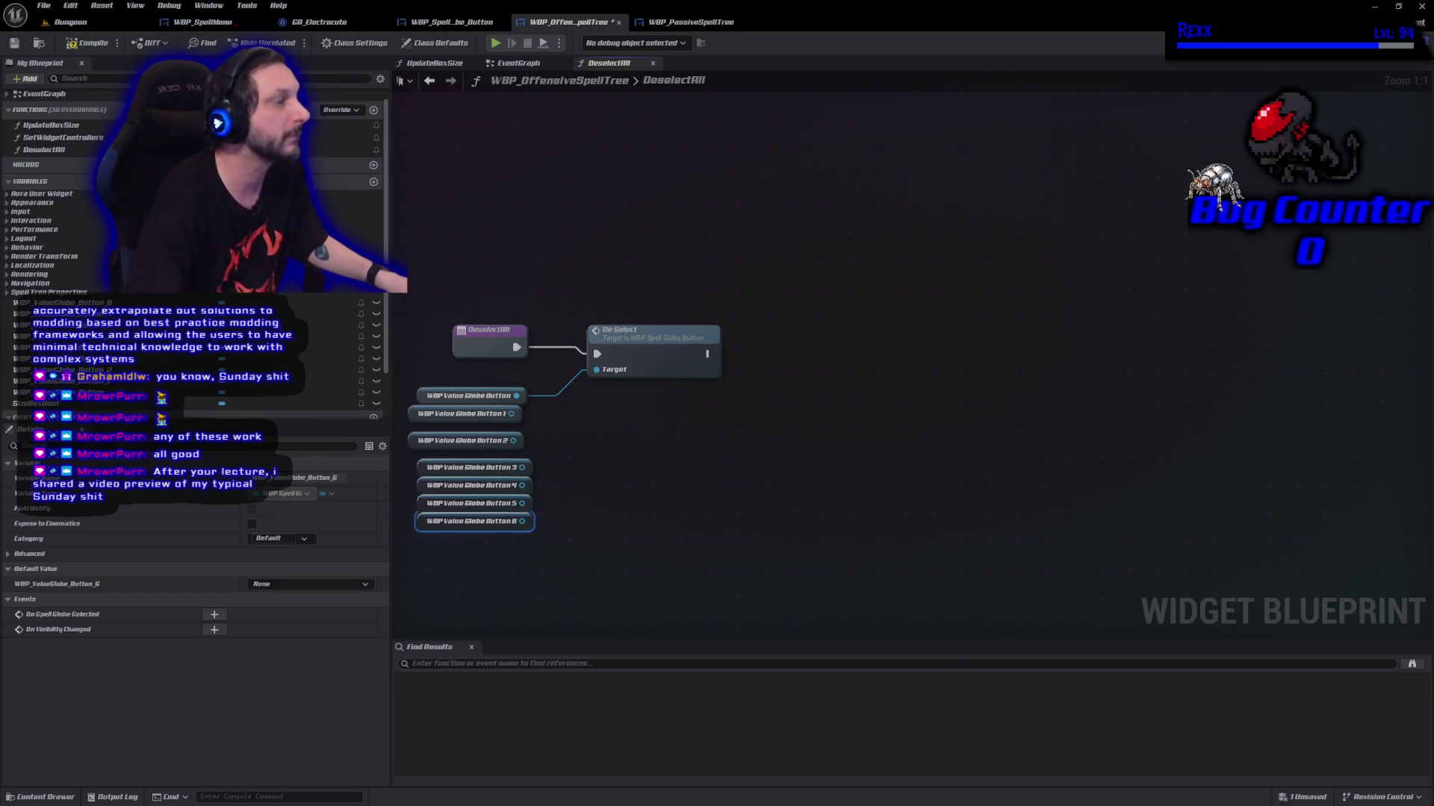
pyautogui.moveTo(74, 314)
pyautogui.mouseDown()
pyautogui.moveTo(486, 523)
pyautogui.moveTo(437, 554)
pyautogui.moveTo(418, 534)
pyautogui.mouseUp()
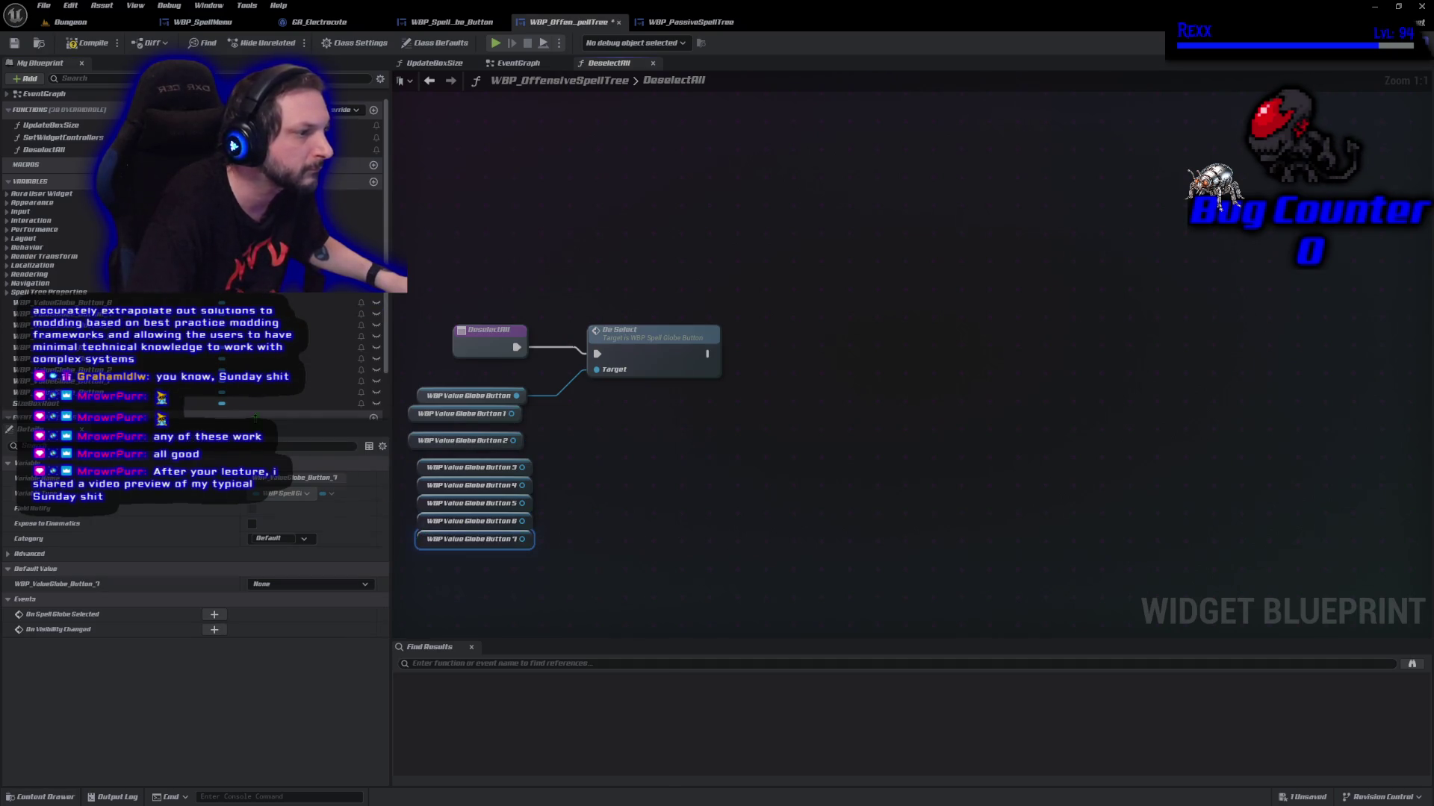
pyautogui.moveTo(74, 303)
pyautogui.mouseDown()
pyautogui.moveTo(224, 359)
pyautogui.moveTo(425, 581)
pyautogui.moveTo(422, 555)
pyautogui.mouseUp()
# Wire the button getters' outputs into De Select's Target pin
pyautogui.moveTo(512, 413); pyautogui.dragTo(598, 369)
pyautogui.moveTo(517, 445)
pyautogui.mouseDown()
pyautogui.moveTo(597, 371)
pyautogui.moveTo(590, 407)
pyautogui.moveTo(597, 370)
pyautogui.mouseUp()
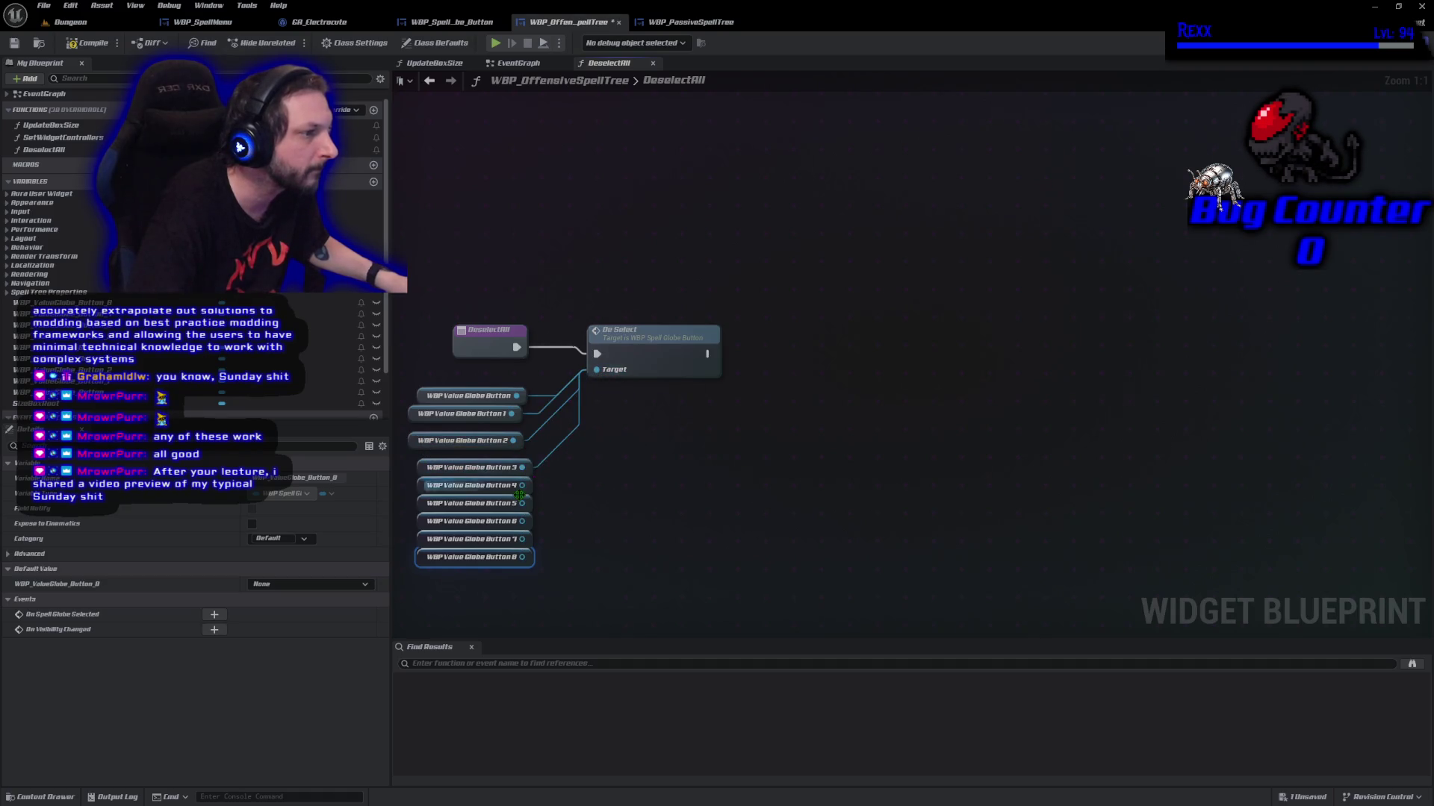
pyautogui.moveTo(520, 485); pyautogui.dragTo(598, 370)
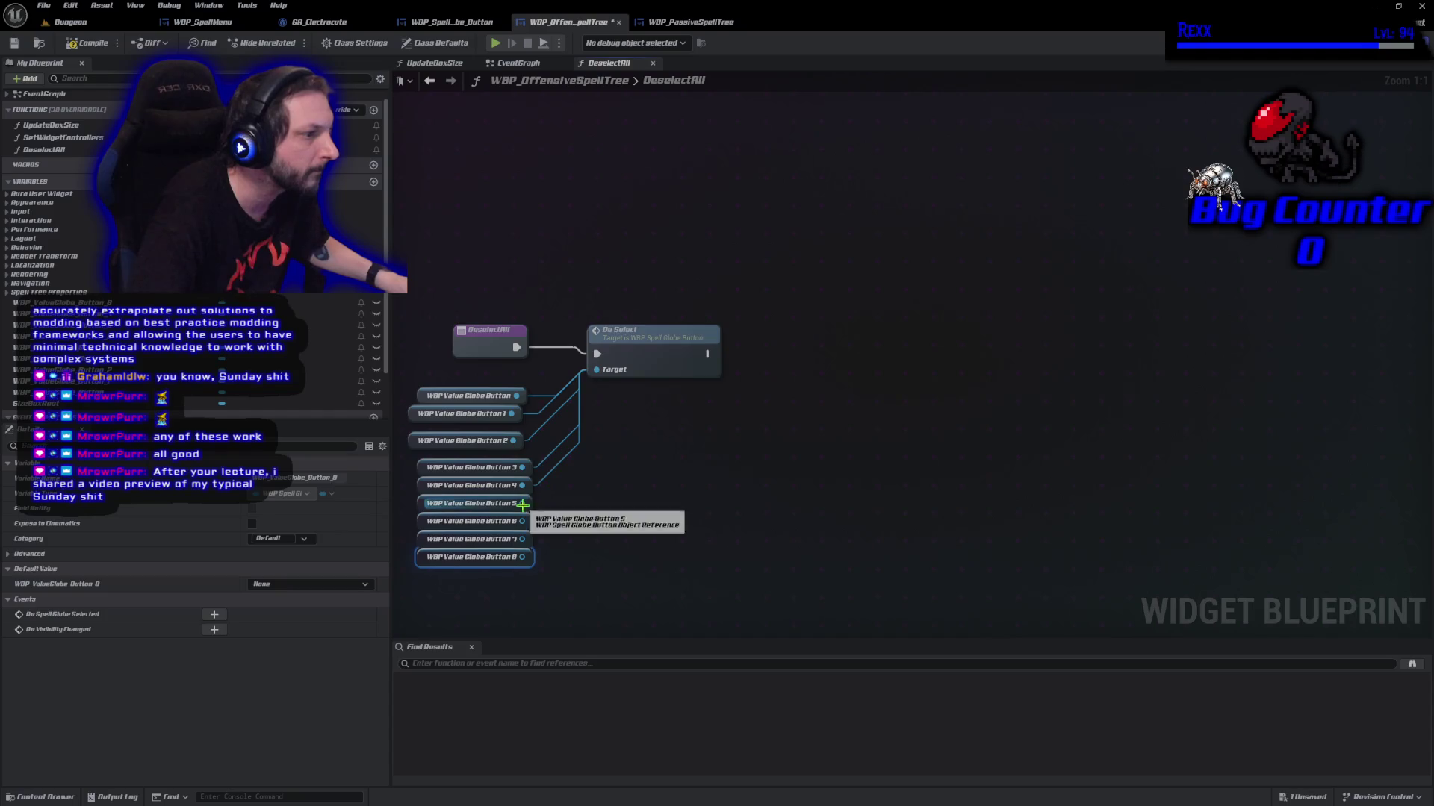
pyautogui.moveTo(522, 503); pyautogui.dragTo(597, 370)
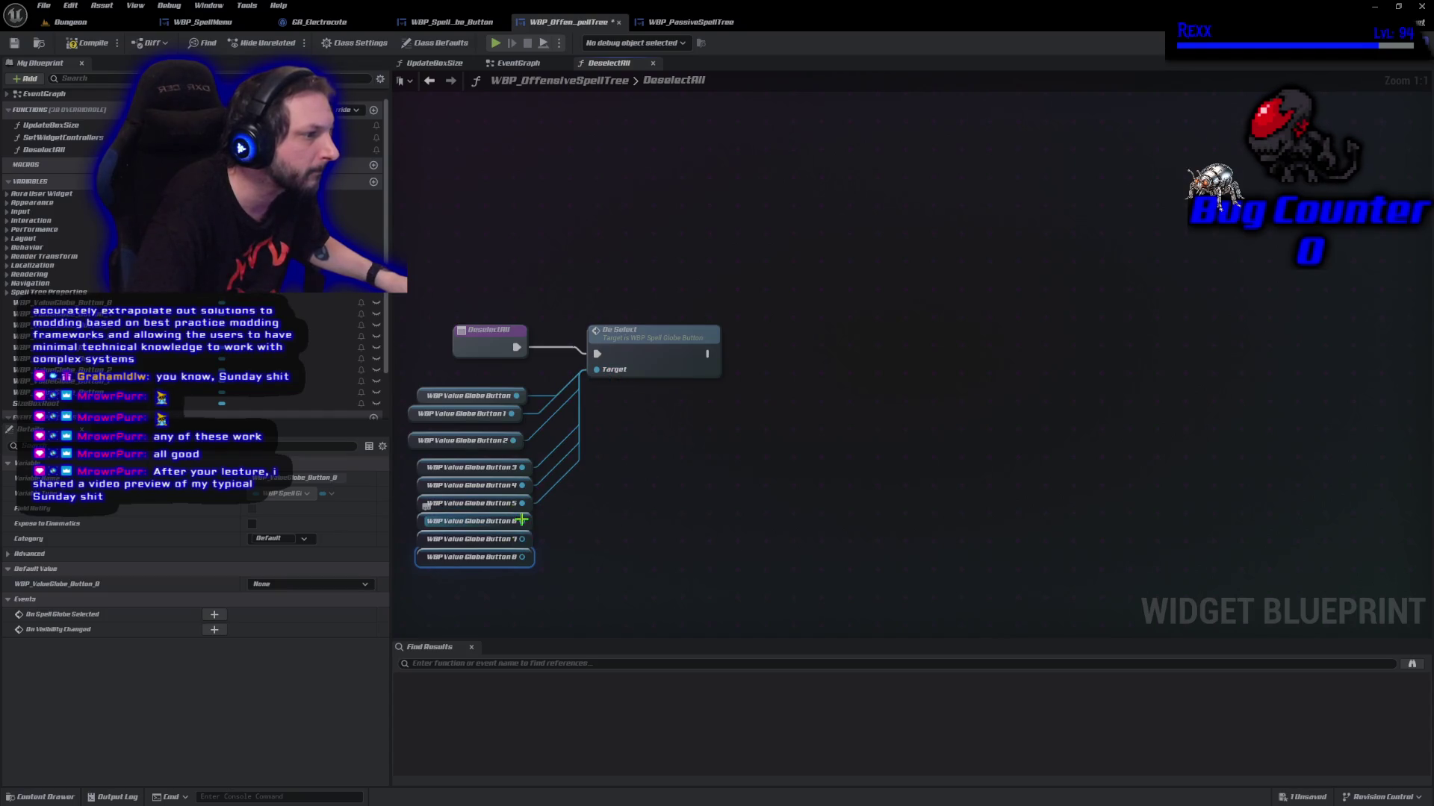
pyautogui.moveTo(522, 521)
pyautogui.mouseDown()
pyautogui.moveTo(597, 371)
pyautogui.moveTo(530, 548)
pyautogui.moveTo(597, 370)
pyautogui.mouseUp()
pyautogui.moveTo(522, 557)
pyautogui.mouseDown()
pyautogui.moveTo(598, 427)
pyautogui.moveTo(602, 372)
pyautogui.mouseUp()
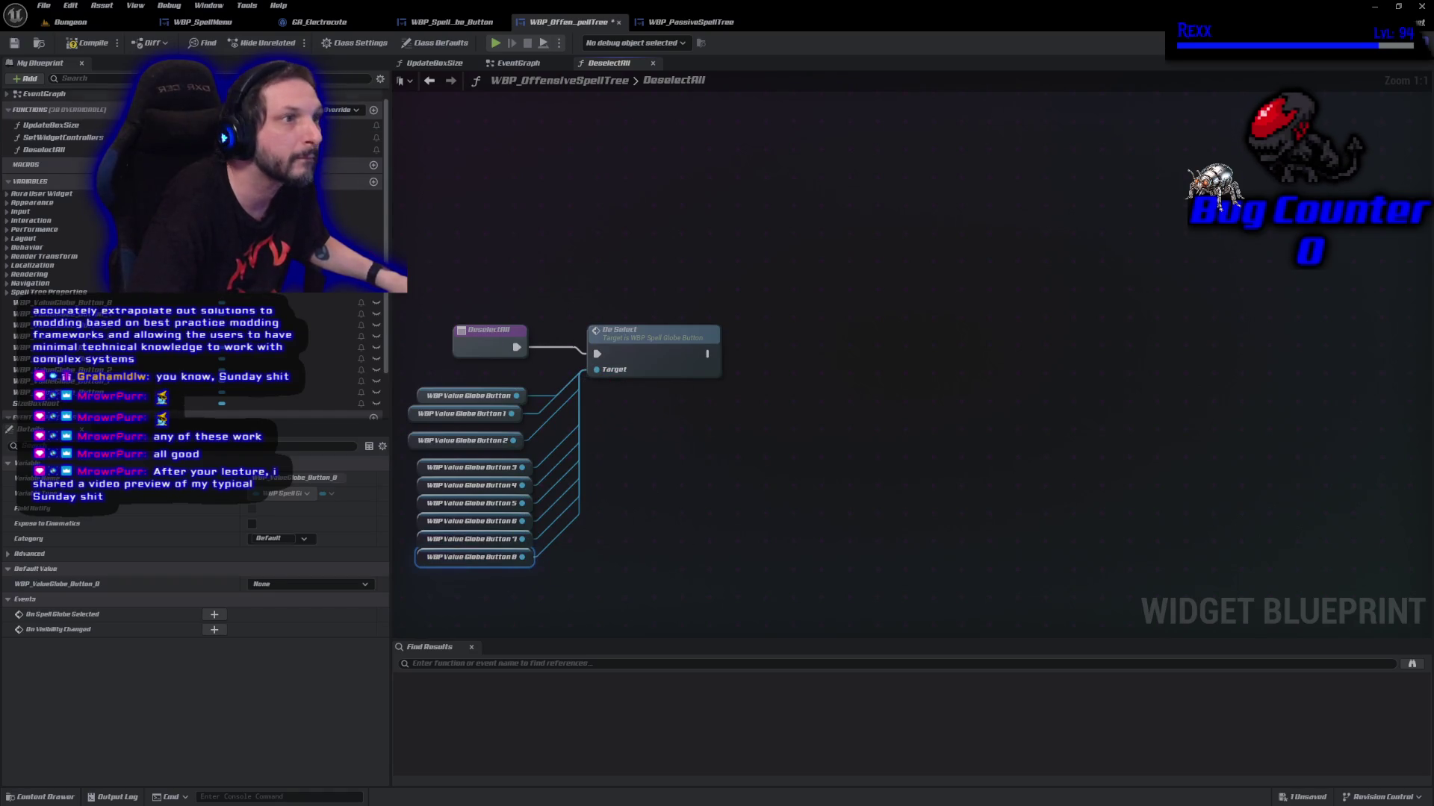
# Compile the blueprint and move the Button 2–8 getters up into a tight column
pyautogui.click(111, 46)
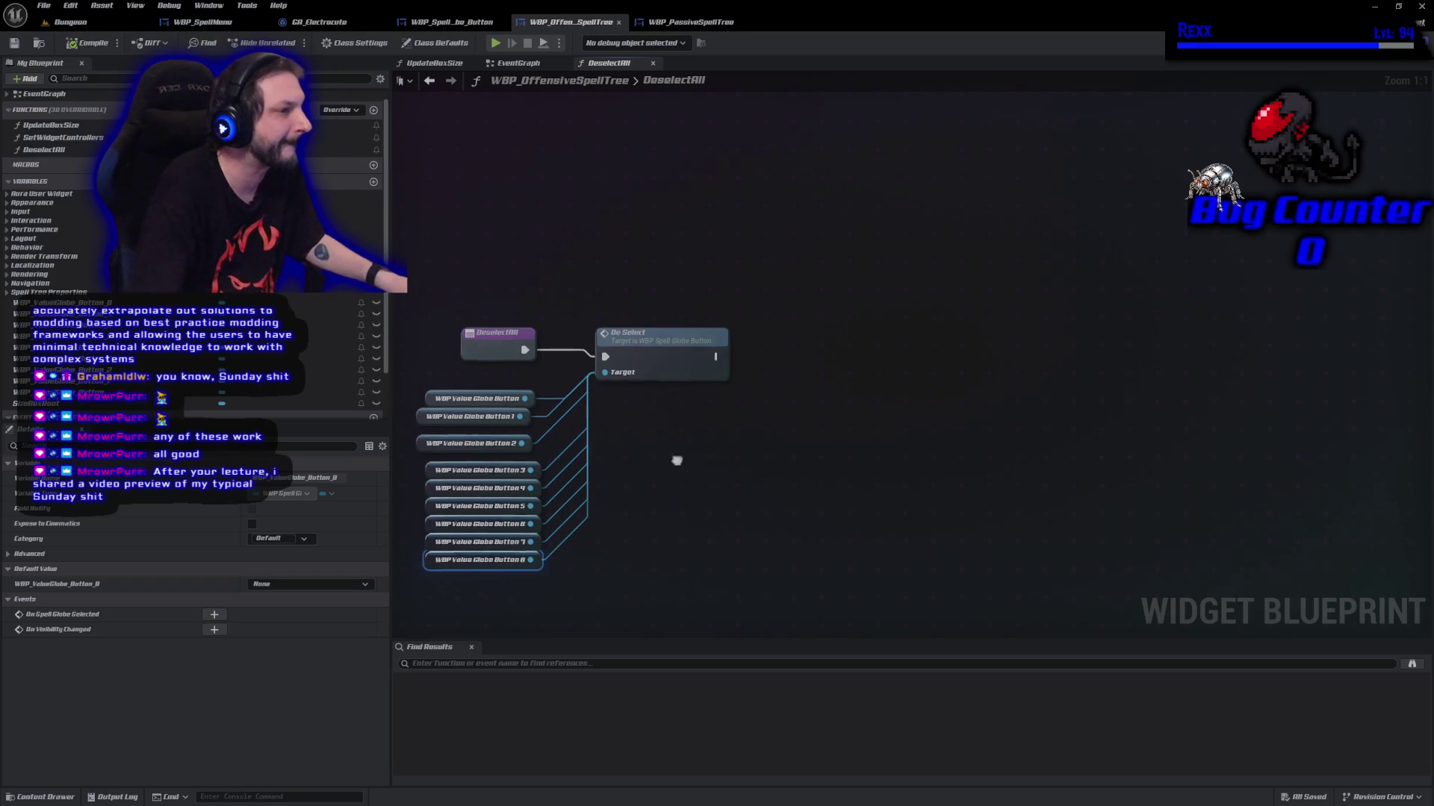
pyautogui.moveTo(677, 461); pyautogui.dragTo(743, 483)
pyautogui.moveTo(554, 601)
pyautogui.mouseDown()
pyautogui.moveTo(494, 523)
pyautogui.moveTo(489, 490)
pyautogui.mouseUp()
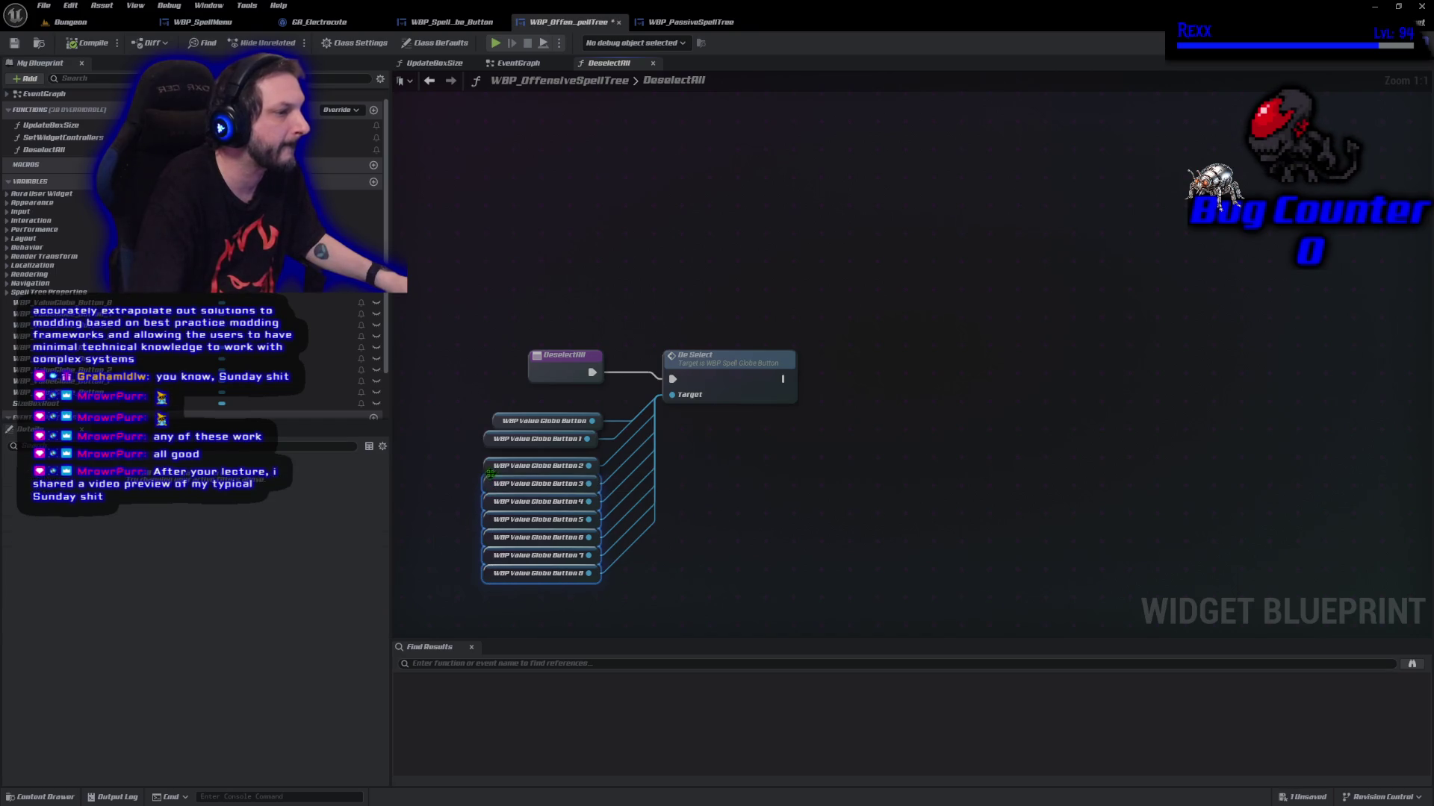
pyautogui.keyDown('shift'); pyautogui.click(492, 465); pyautogui.keyUp('shift')
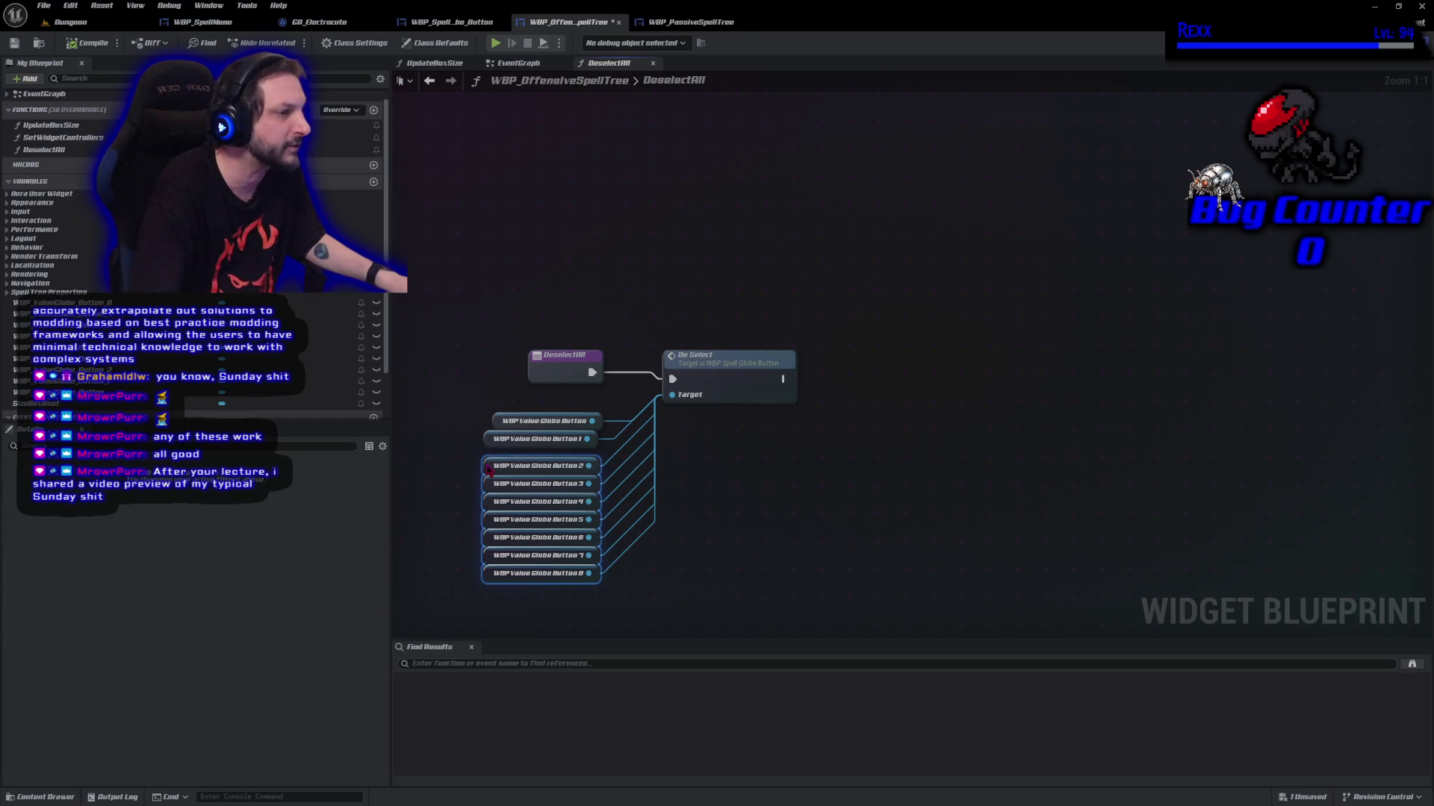
pyautogui.moveTo(491, 473); pyautogui.dragTo(487, 428)
# Align the Button 0 getter with the column and save WBP_OffensiveSpellTree
pyautogui.click(496, 422)
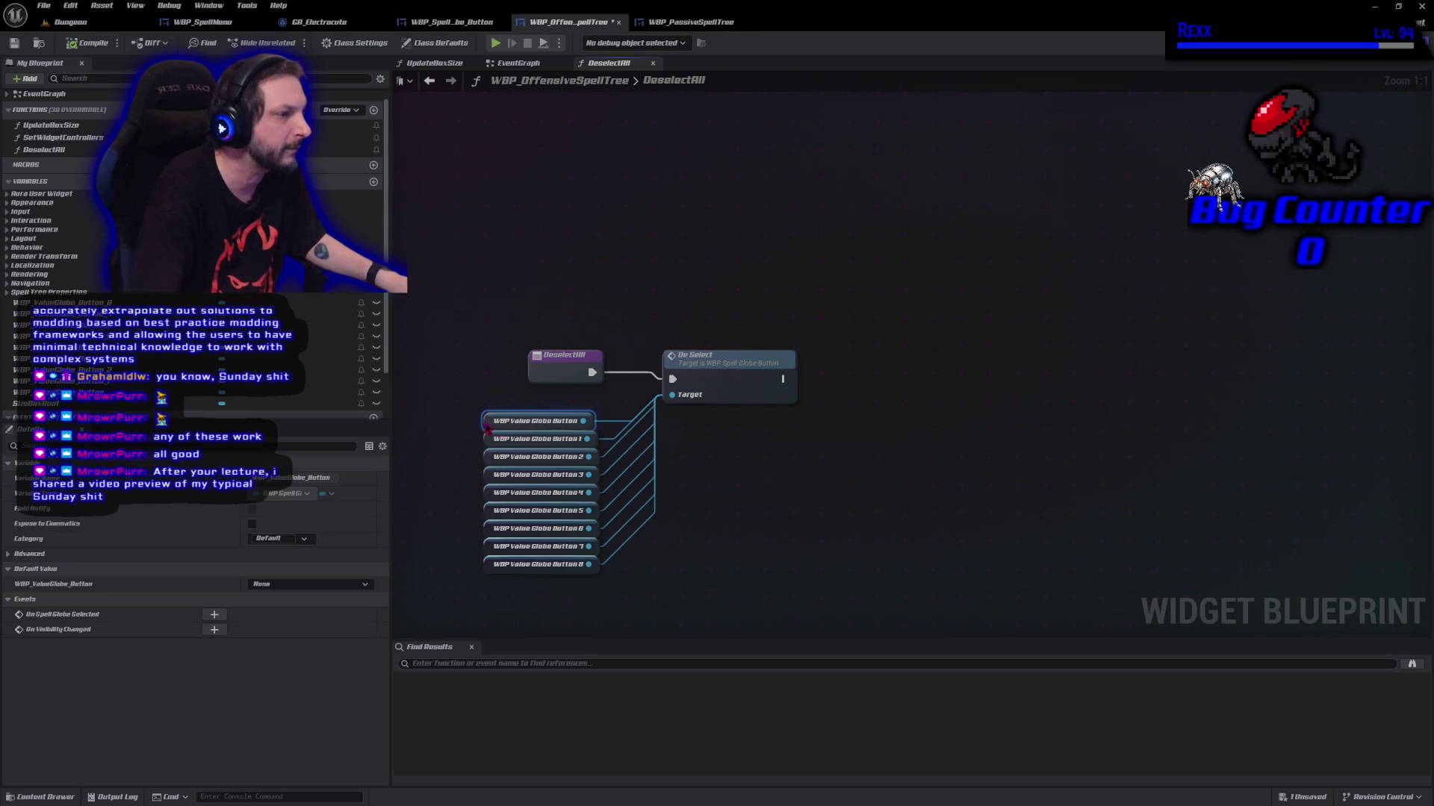
pyautogui.click(478, 412)
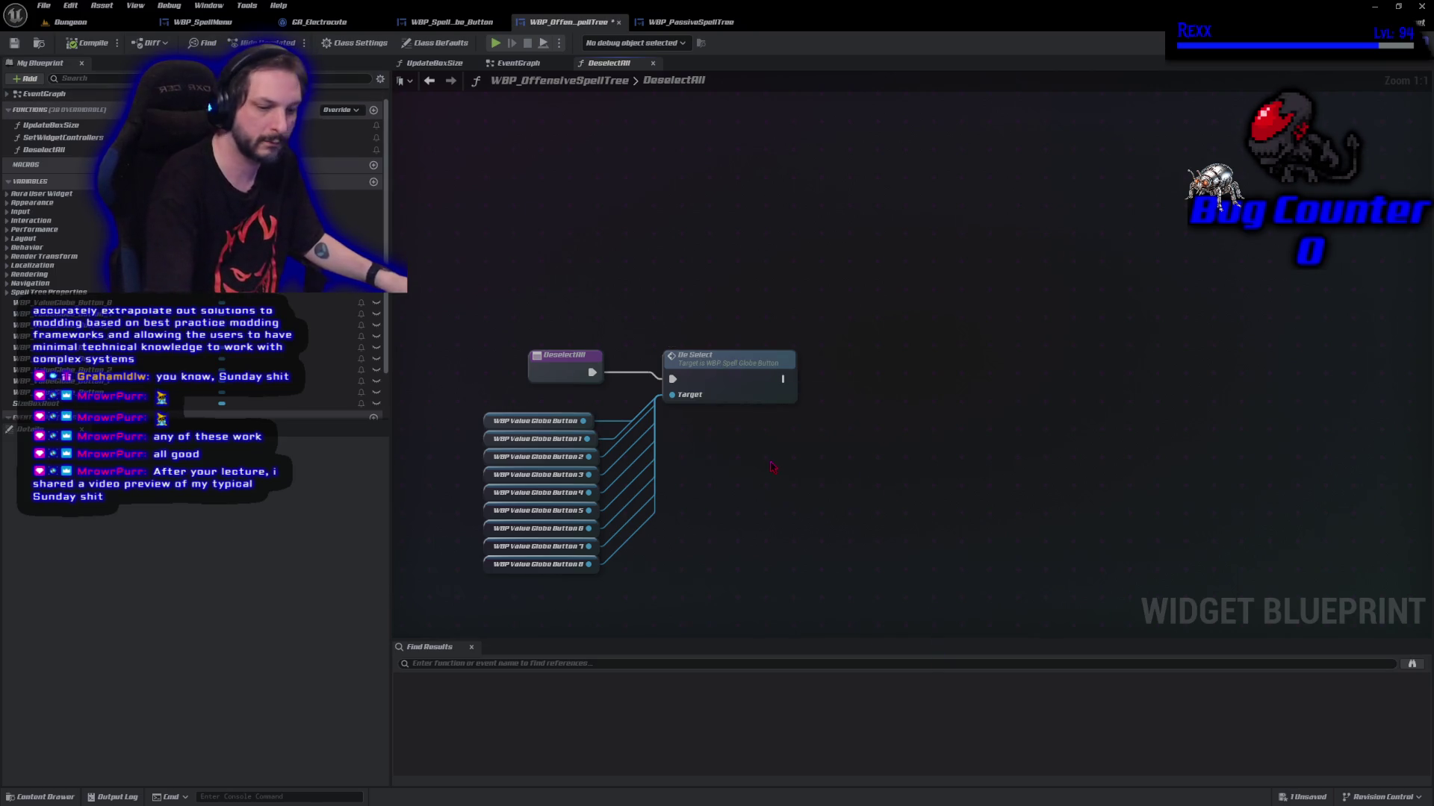
pyautogui.hotkey('ctrl', 's')
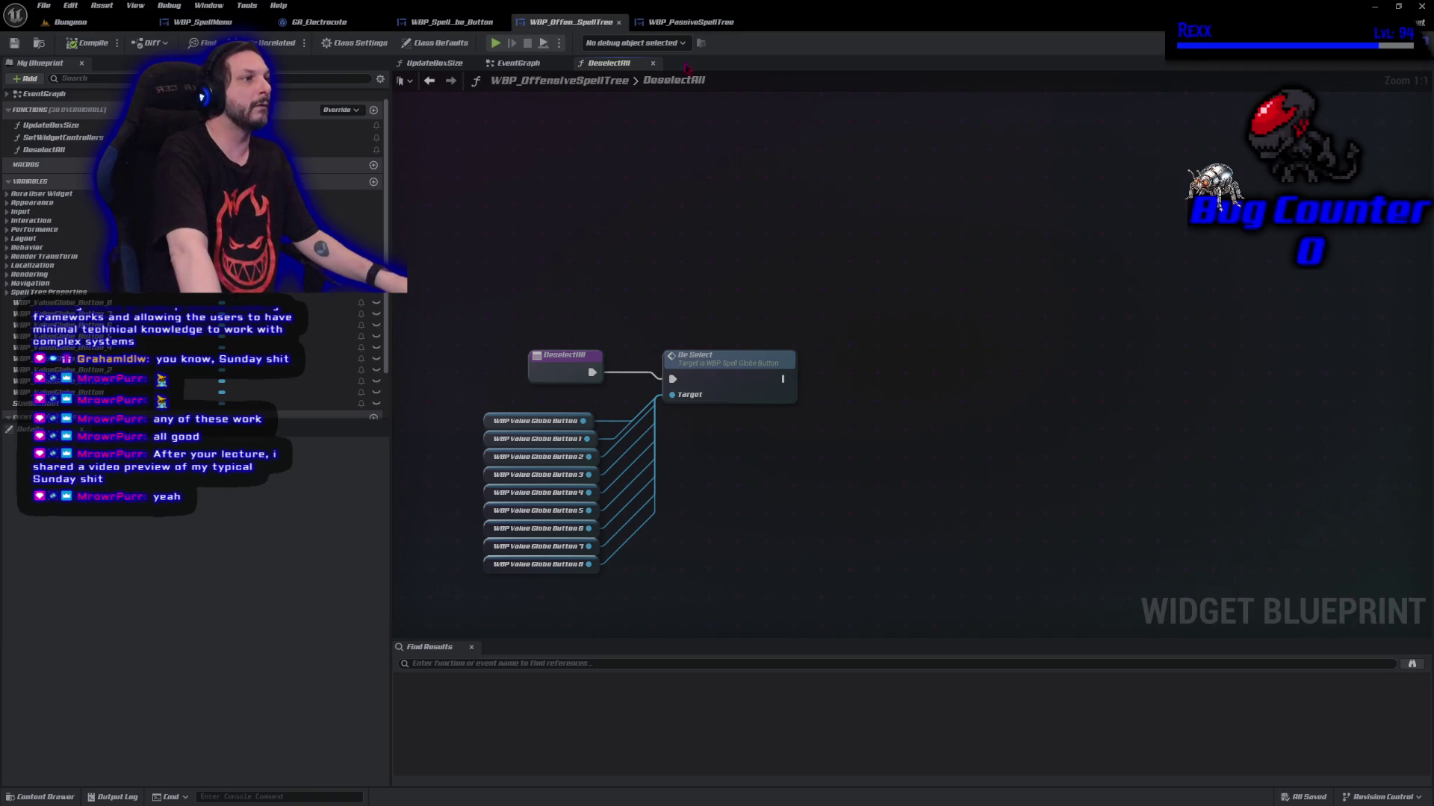
pyautogui.click(688, 22)
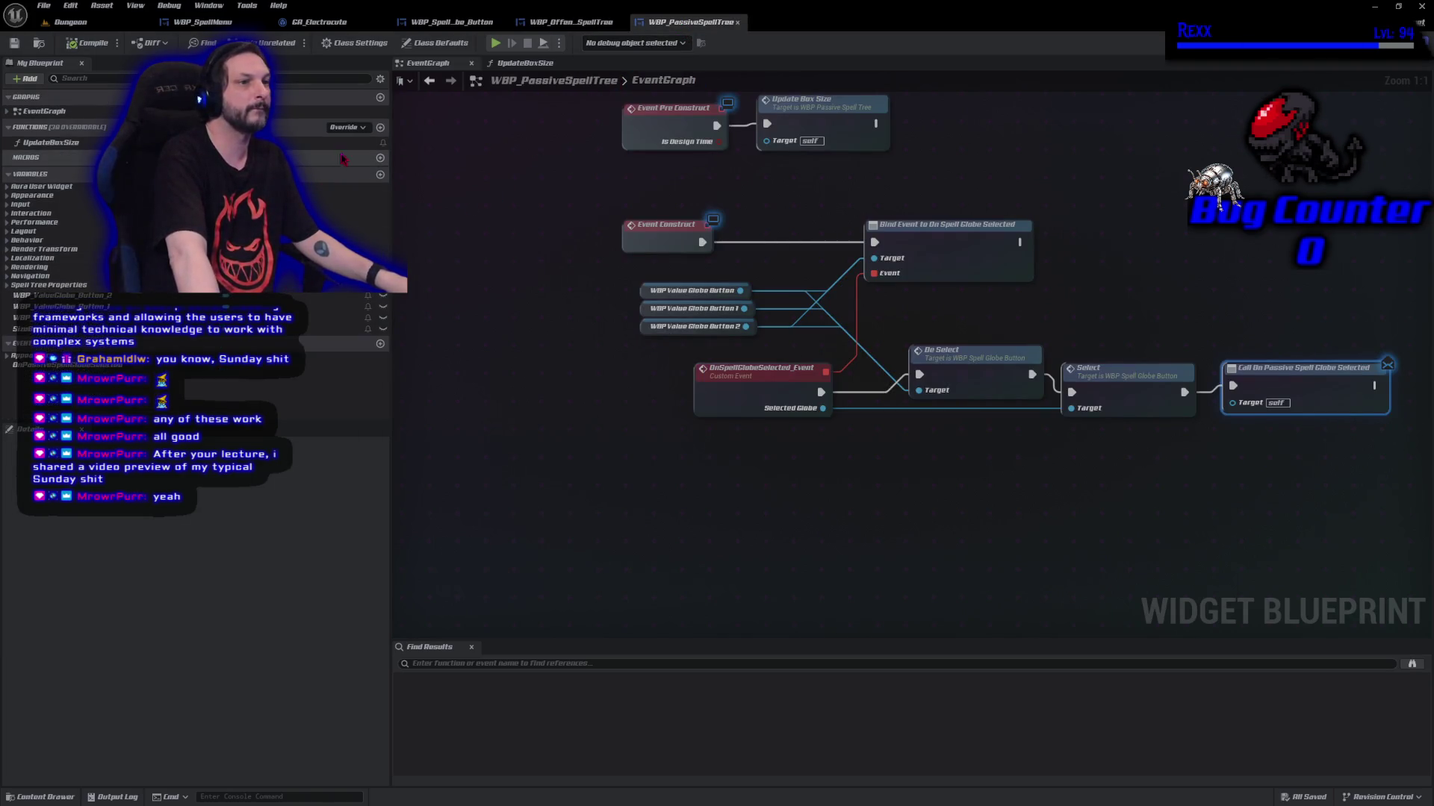
# Add a new function named DeselectAll to WBP_PassiveSpellTree
pyautogui.click(380, 128)
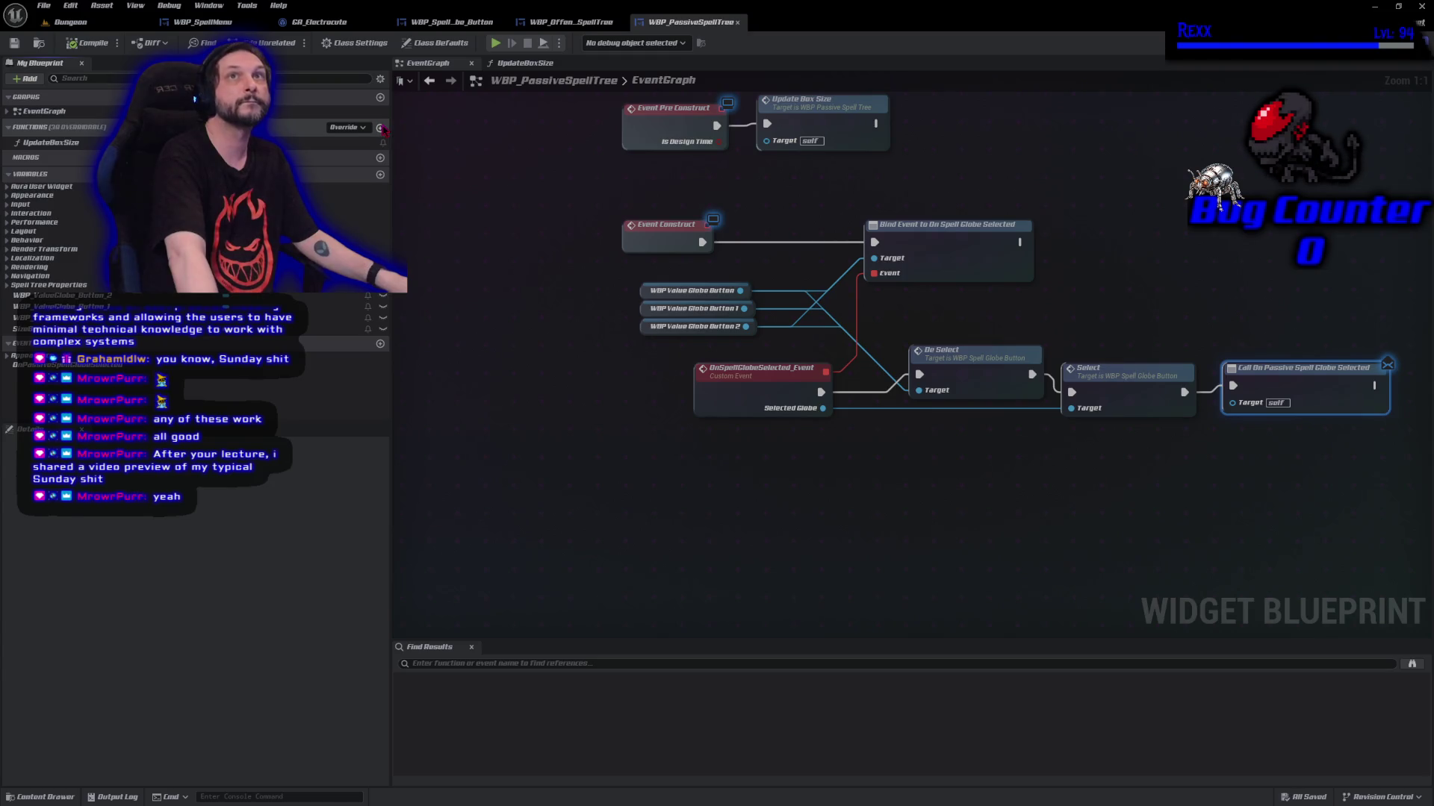
pyautogui.write('Ueselect')
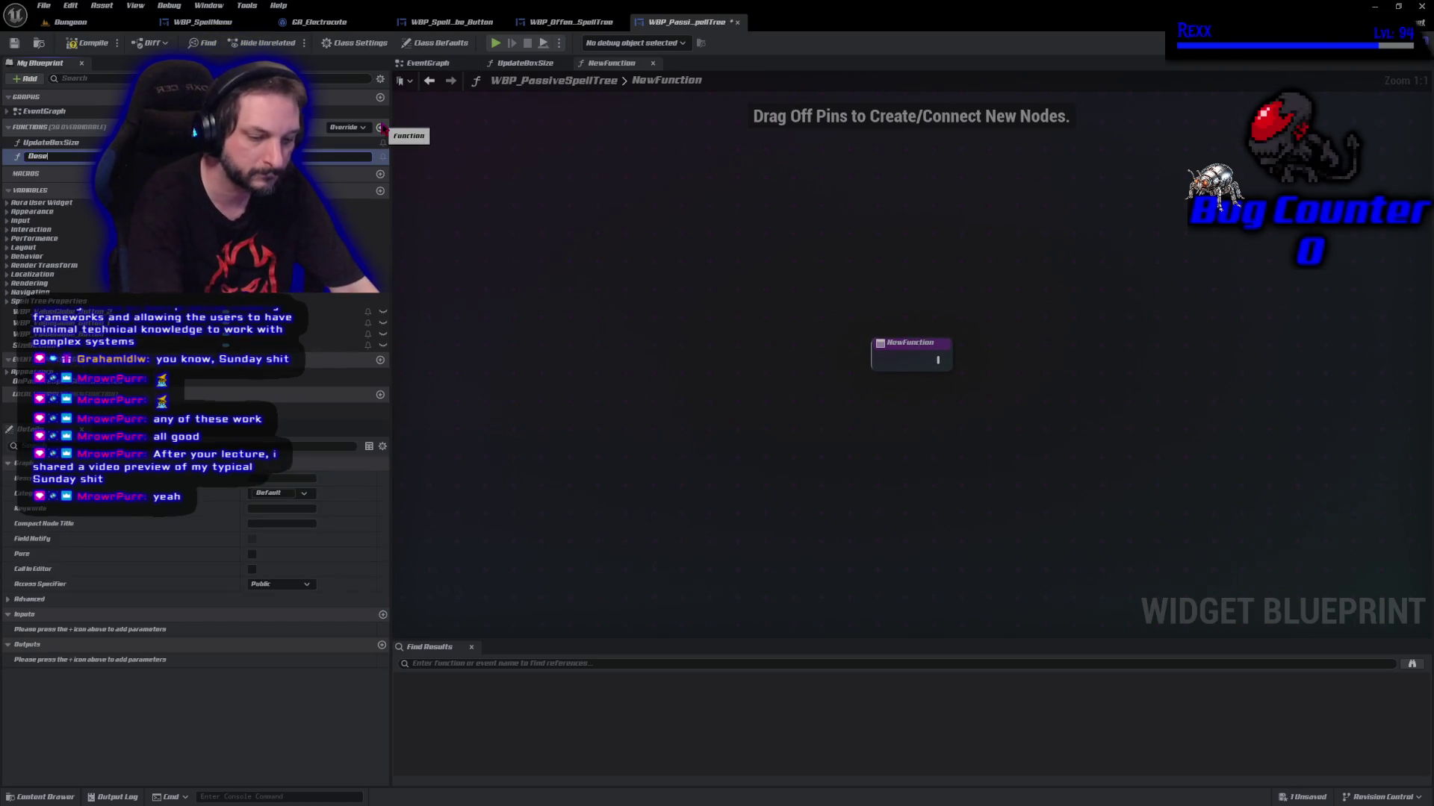
pyautogui.write('All')
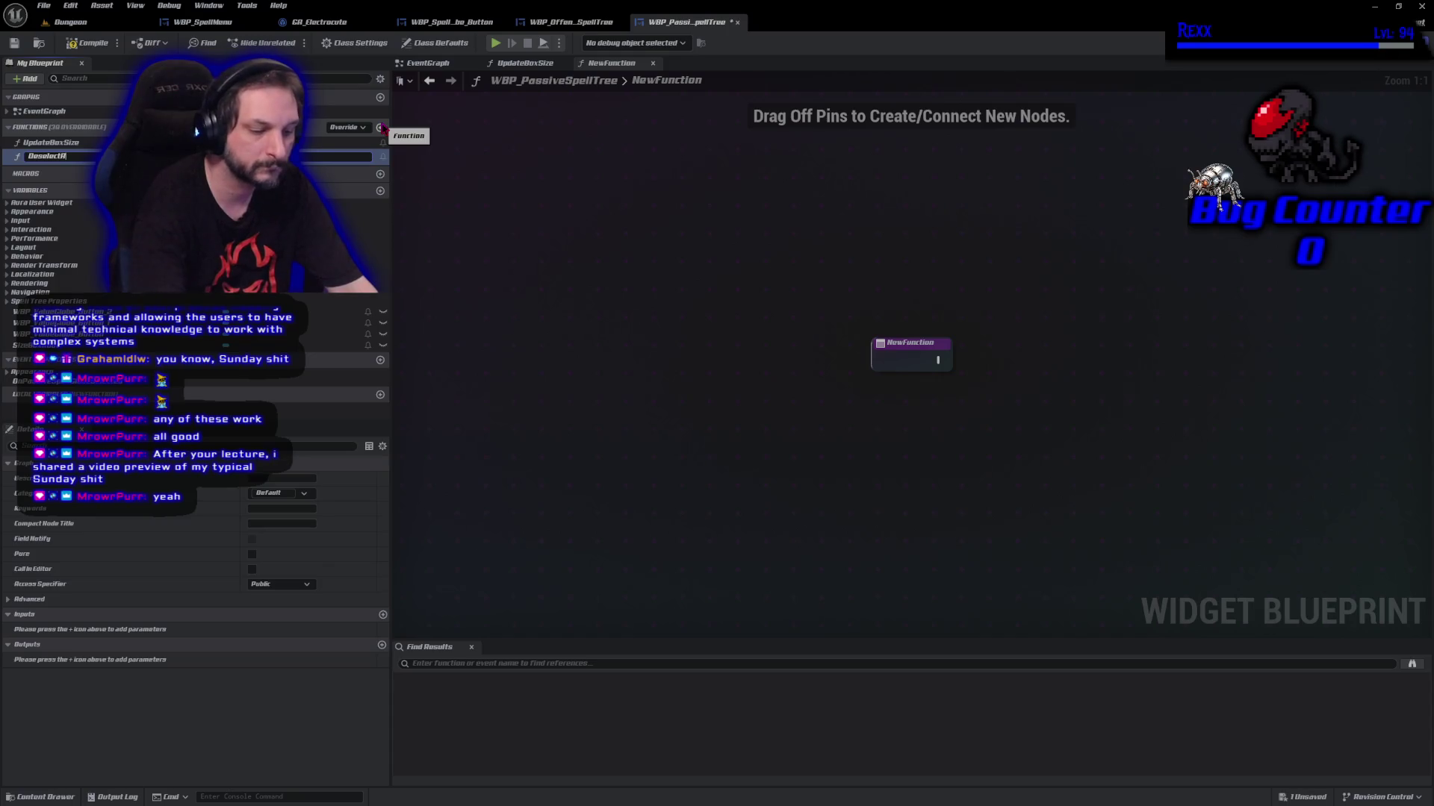
pyautogui.press('Return')
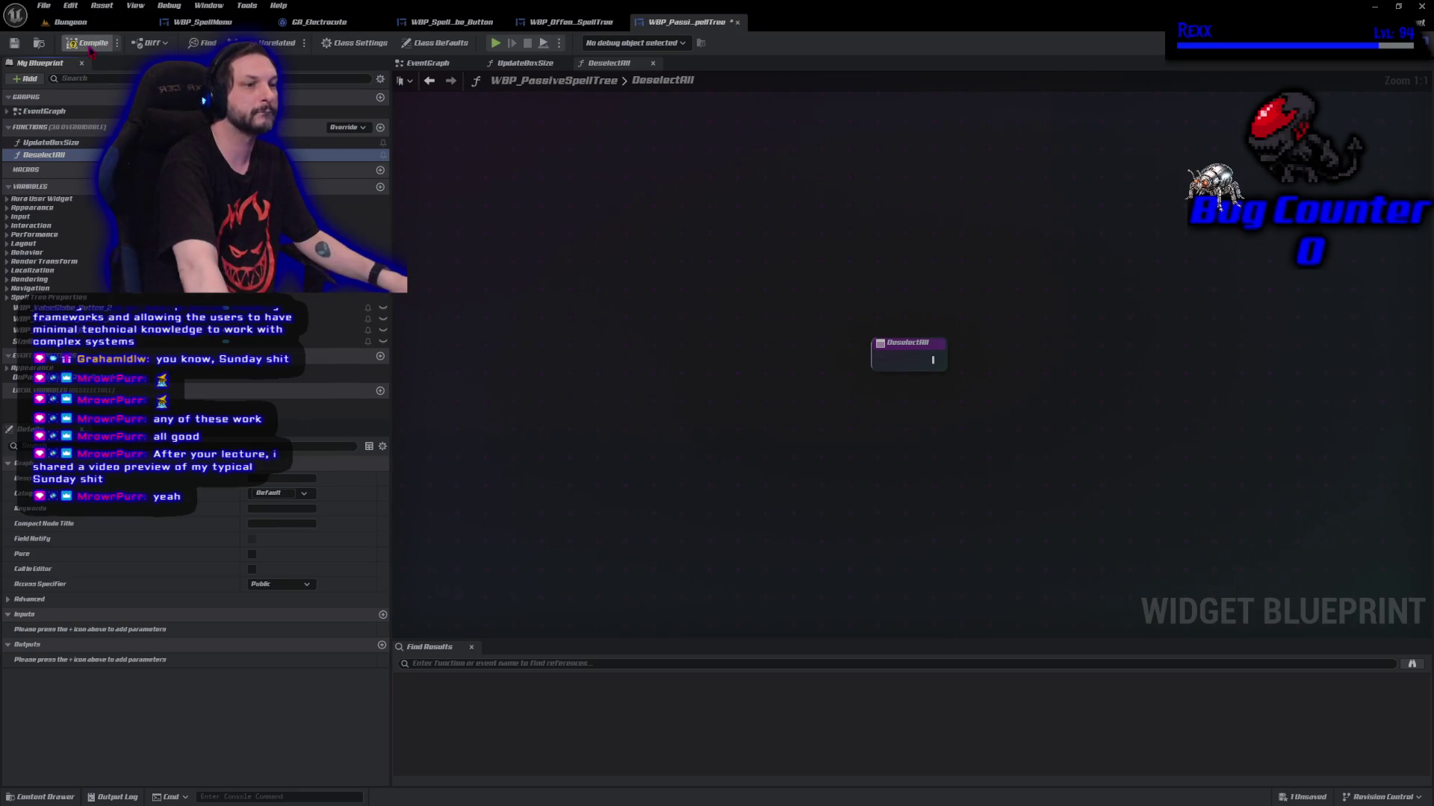
# Compile, then place getters for the three WBP Value Globe Button variables in DeselectAll
pyautogui.click(89, 48)
pyautogui.moveTo(329, 330)
pyautogui.mouseDown()
pyautogui.moveTo(455, 424)
pyautogui.moveTo(871, 410)
pyautogui.moveTo(890, 388)
pyautogui.mouseUp()
pyautogui.click(336, 307)
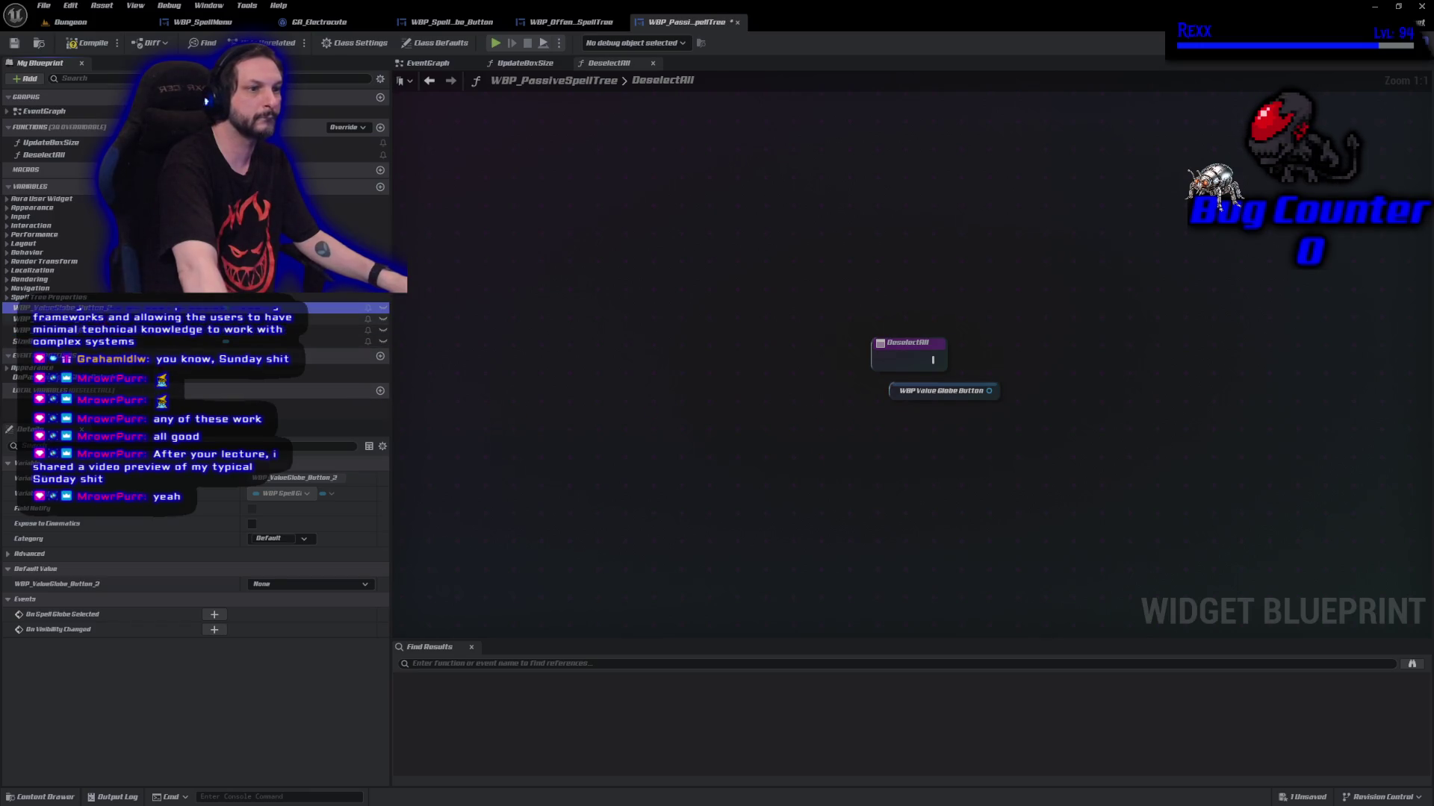
pyautogui.moveTo(336, 318)
pyautogui.mouseDown()
pyautogui.moveTo(650, 403)
pyautogui.moveTo(893, 407)
pyautogui.mouseUp()
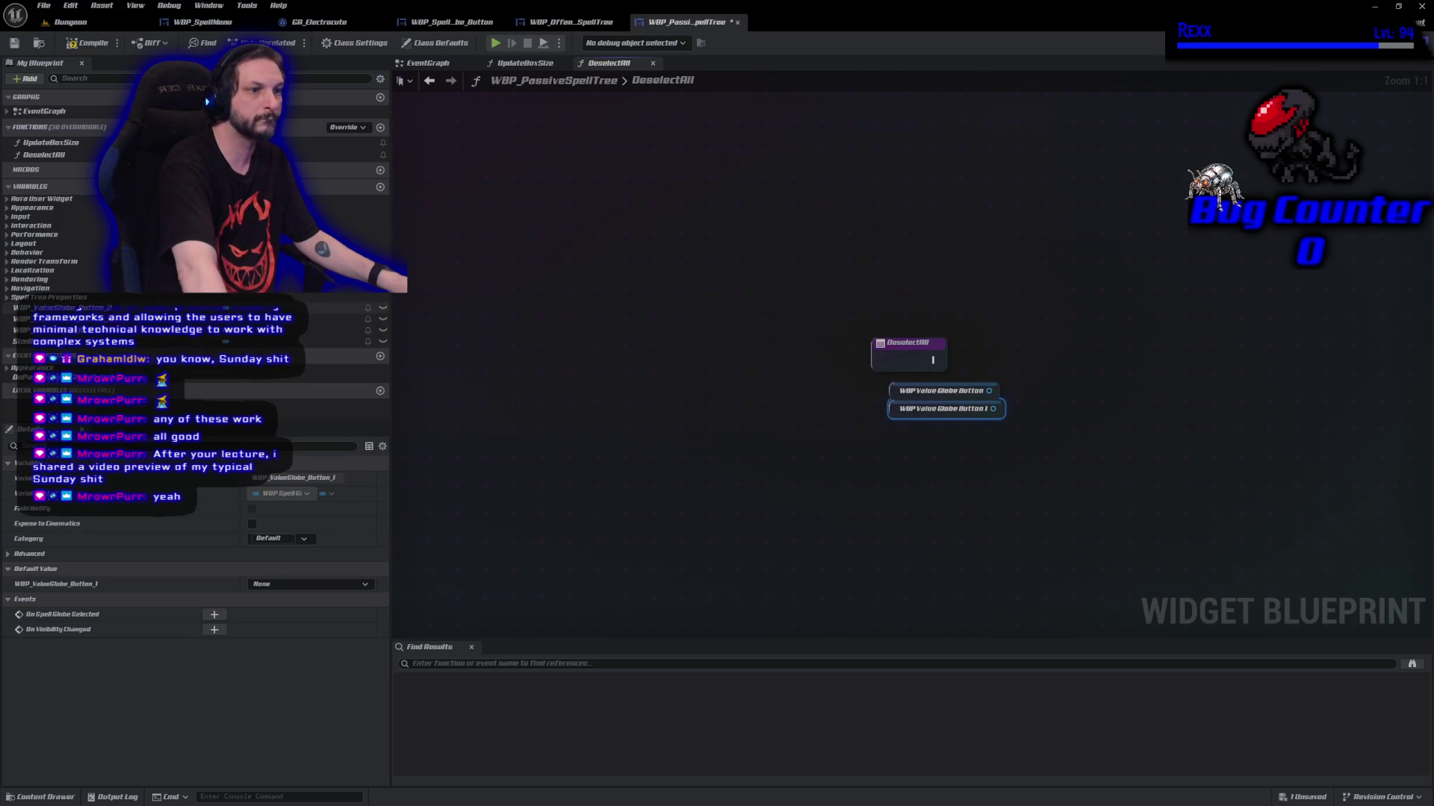
pyautogui.moveTo(336, 308)
pyautogui.mouseDown()
pyautogui.moveTo(756, 446)
pyautogui.moveTo(945, 426)
pyautogui.moveTo(941, 390)
pyautogui.moveTo(1043, 377)
pyautogui.moveTo(1079, 346)
pyautogui.mouseUp()
# Add a De Select node and wire the entry exec and all three button getters into it
pyautogui.hotkey('ctrl', 'z')
pyautogui.hotkey('ctrl', 'z')
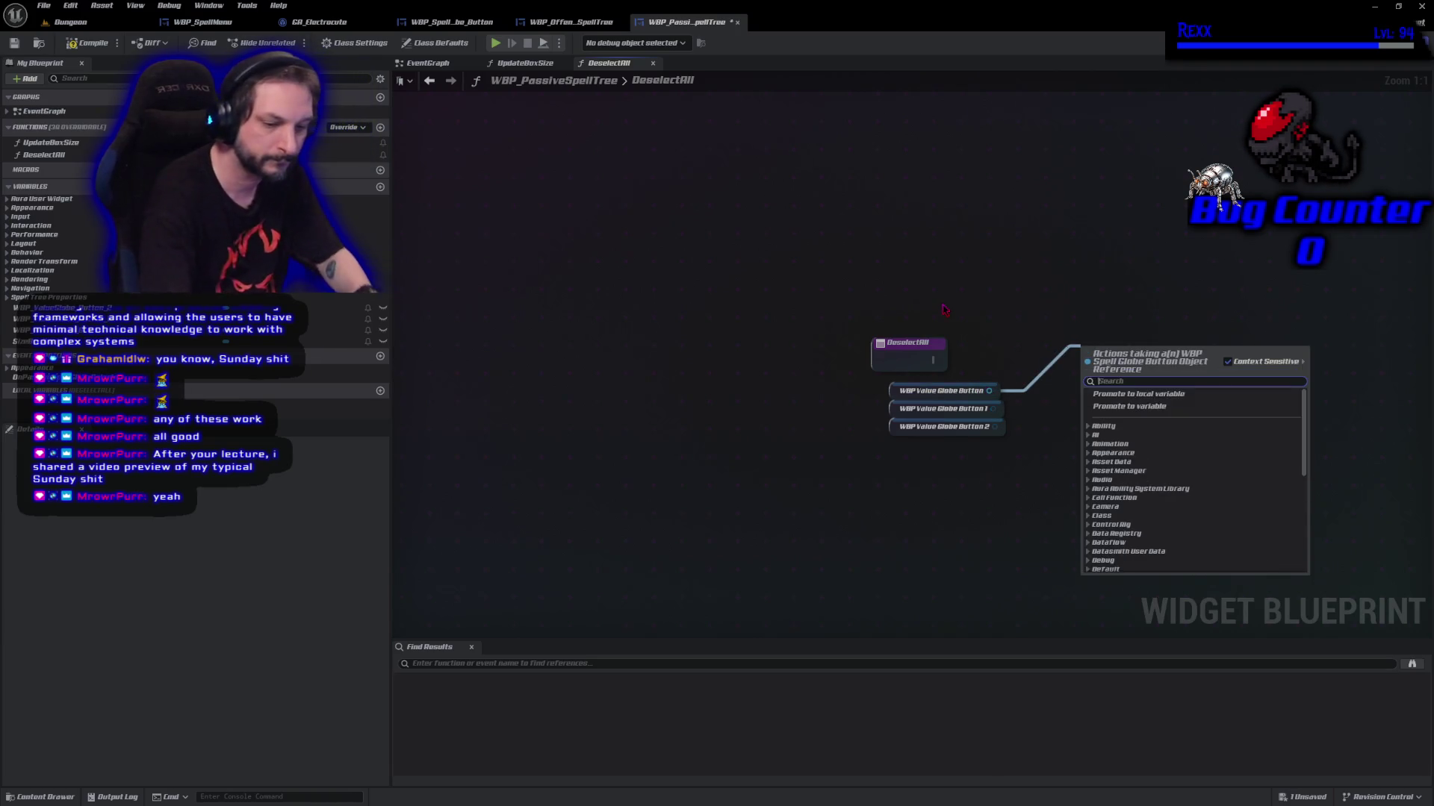
pyautogui.write('dese')
pyautogui.press('Return')
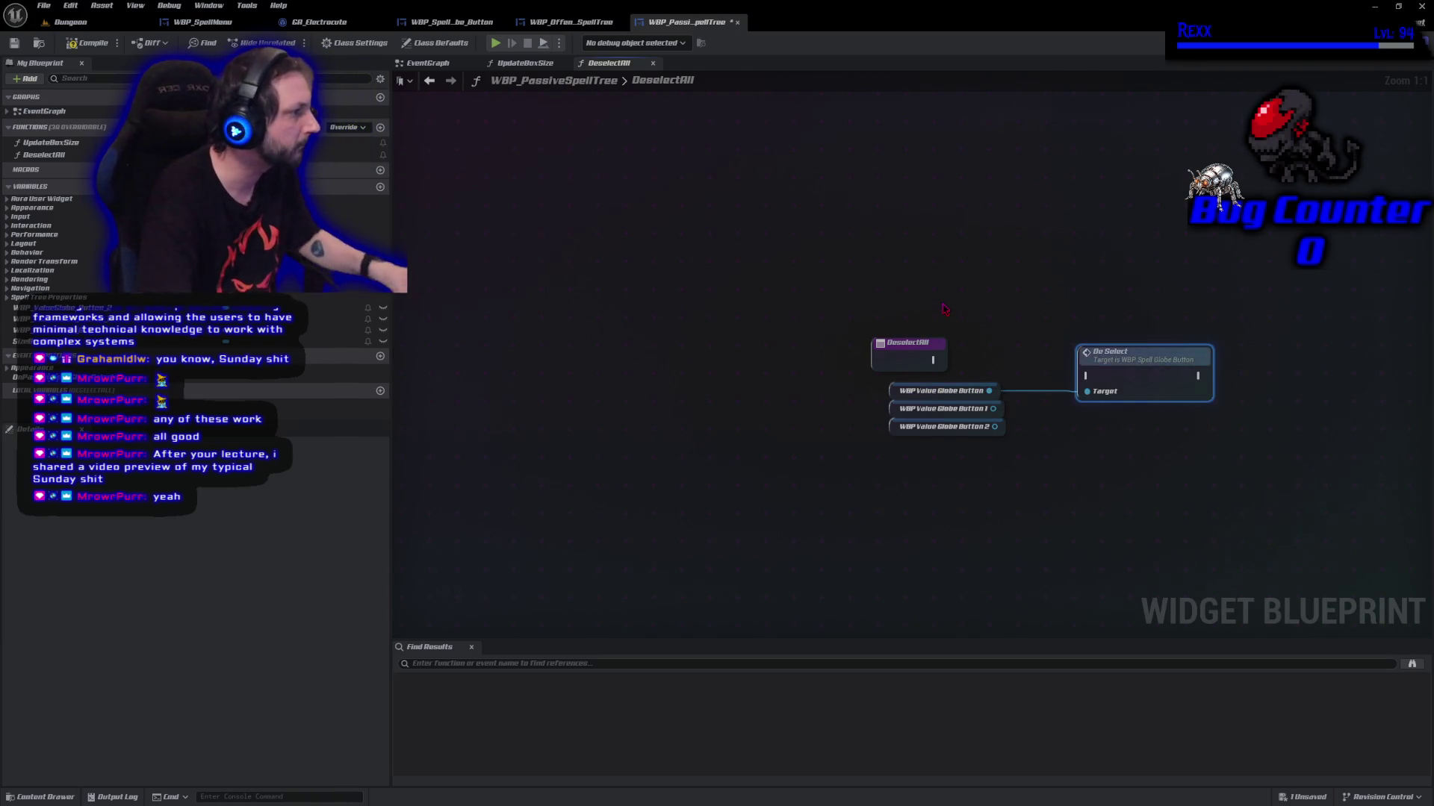
pyautogui.moveTo(933, 360); pyautogui.dragTo(1088, 375)
pyautogui.moveTo(993, 408); pyautogui.dragTo(1087, 392)
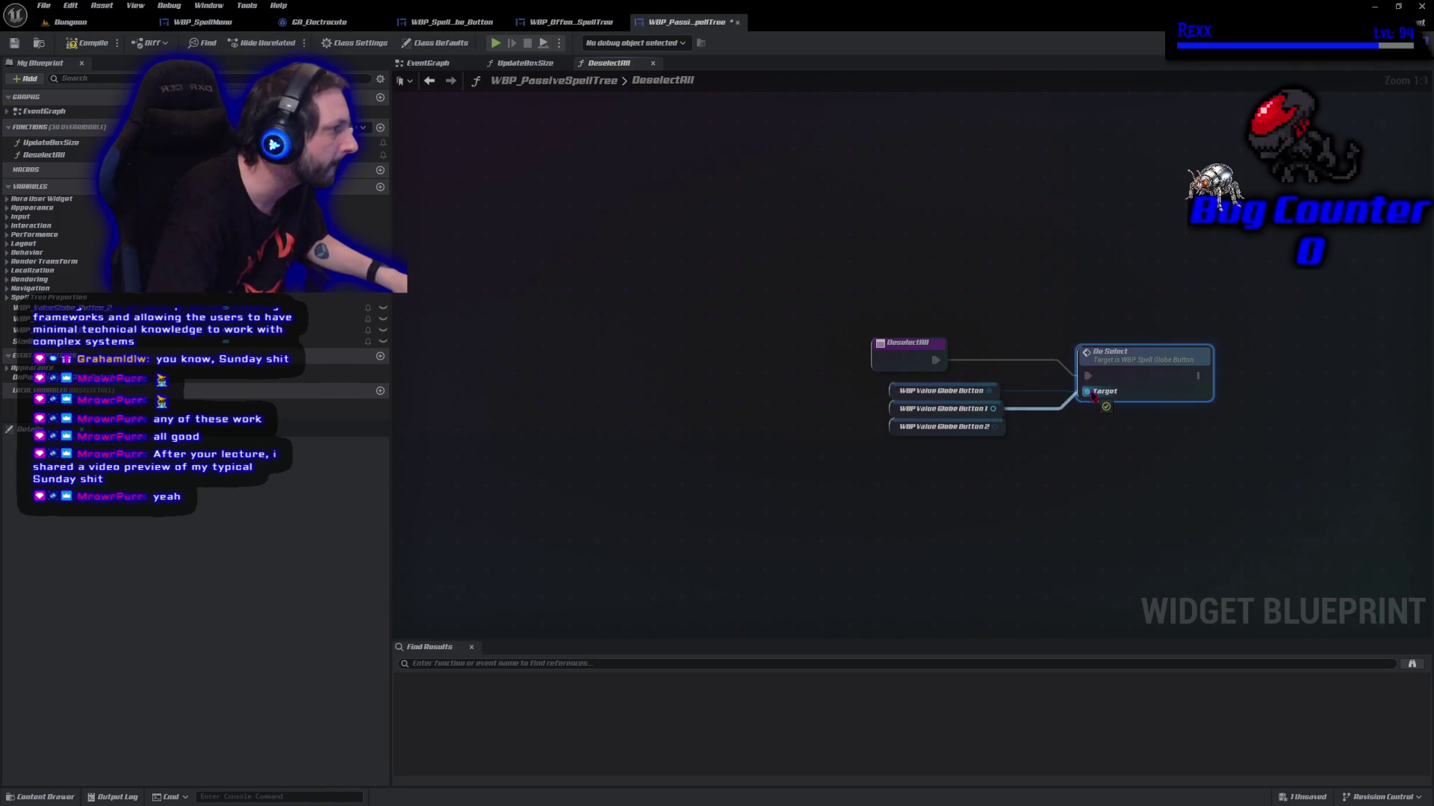
pyautogui.moveTo(997, 428)
pyautogui.mouseDown()
pyautogui.moveTo(1061, 430)
pyautogui.moveTo(1088, 391)
pyautogui.mouseUp()
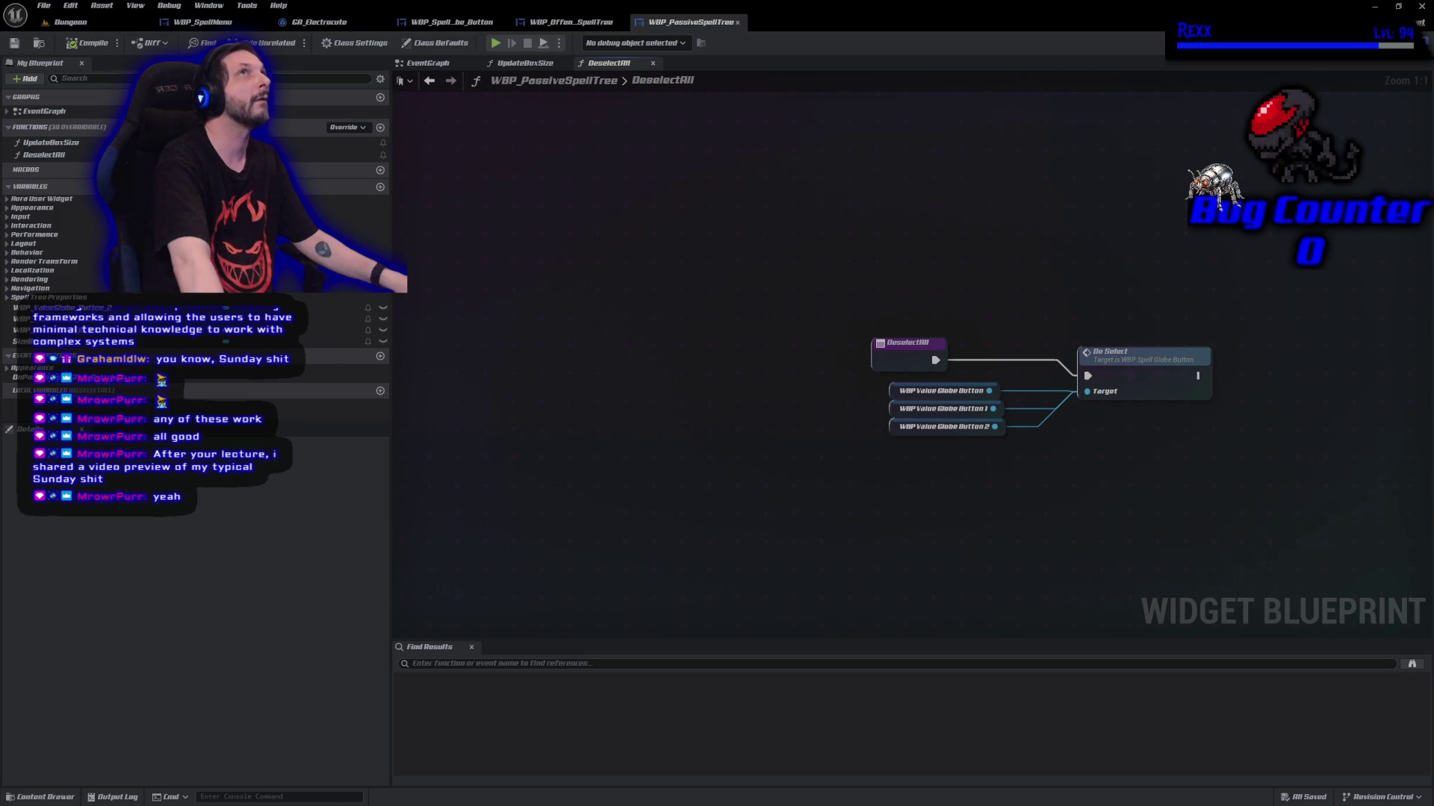
pyautogui.click(440, 64)
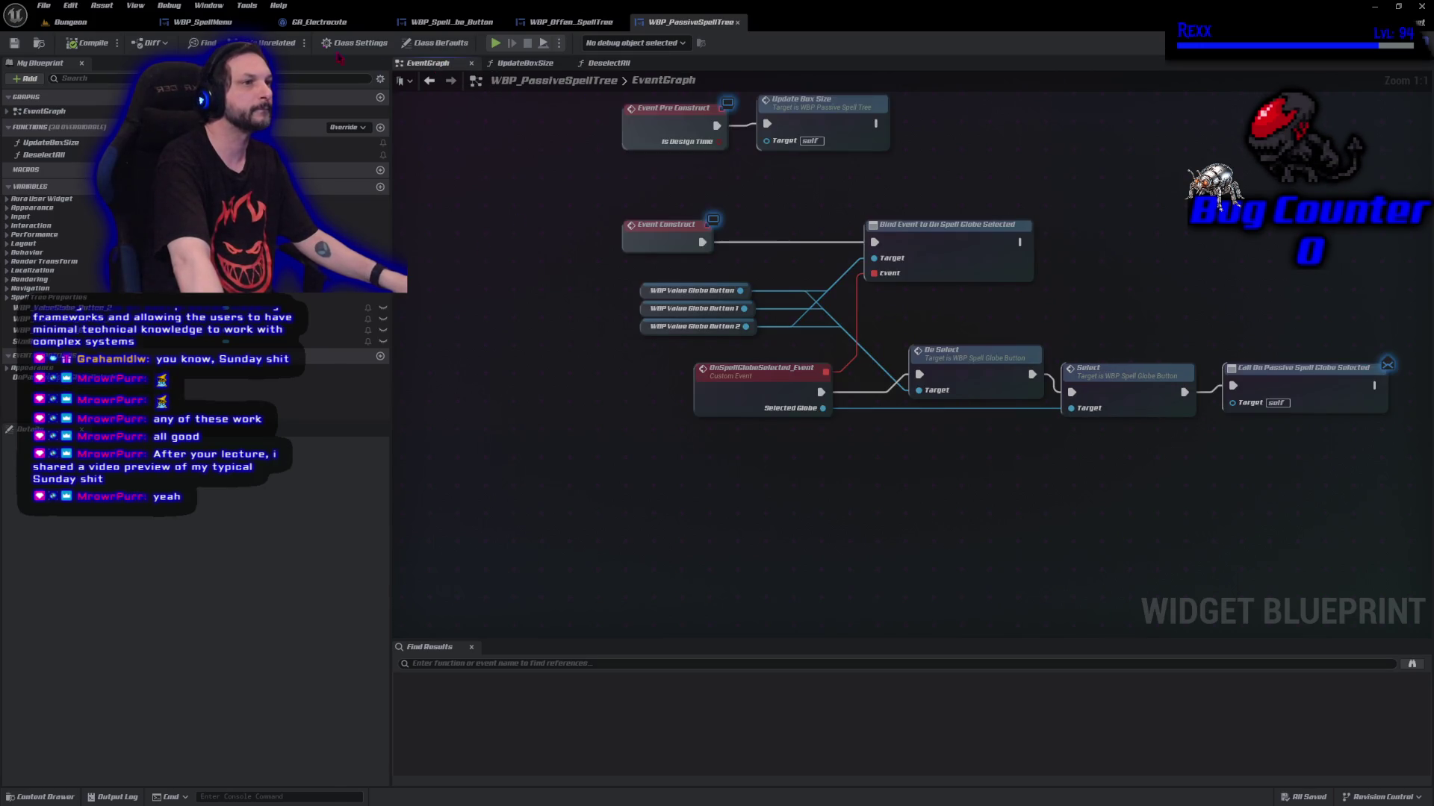
# In WBP_SpellMenu, make the offensive globe-selected event call Deselect All on the offensive spell tree
pyautogui.click(230, 25)
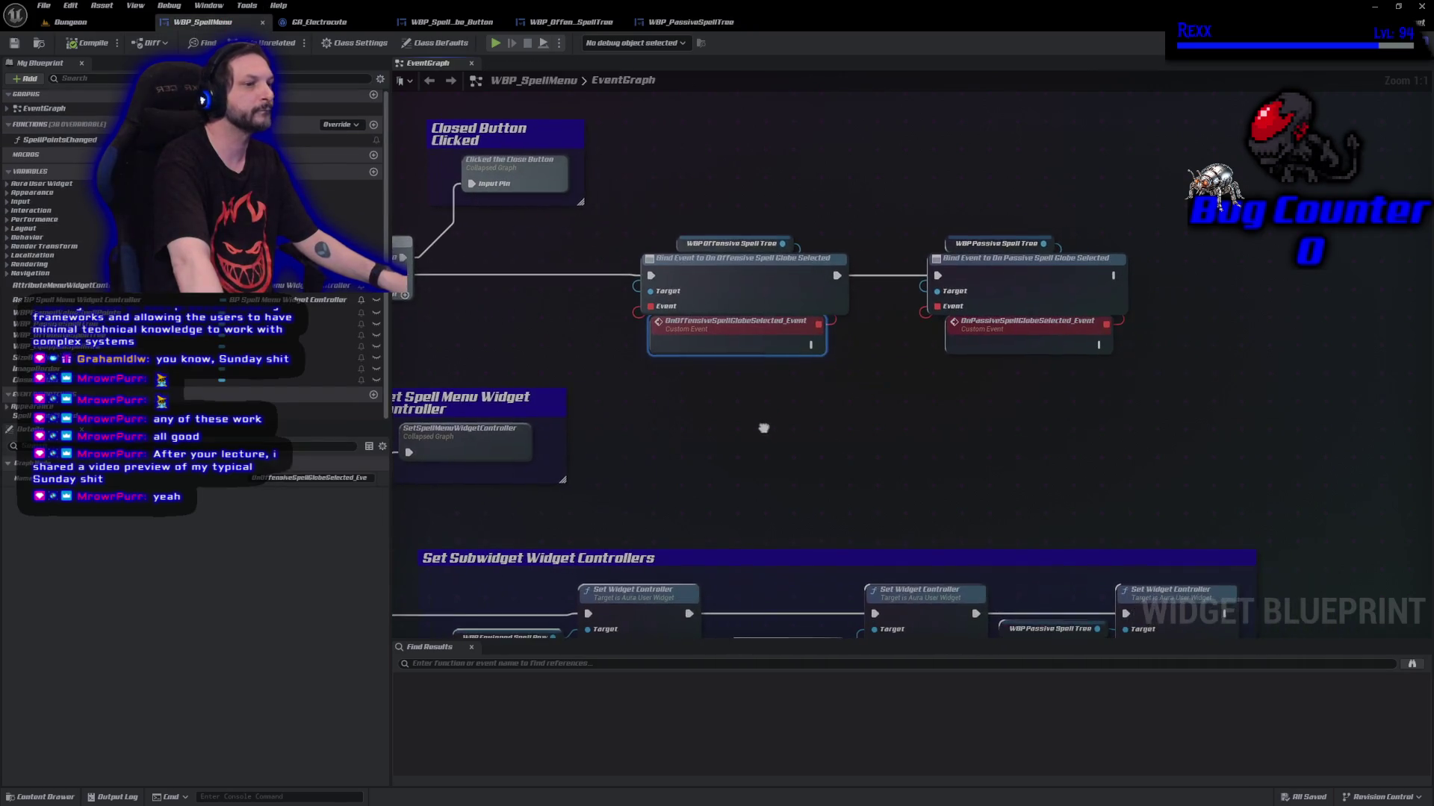
pyautogui.moveTo(963, 186)
pyautogui.mouseDown()
pyautogui.moveTo(1005, 329)
pyautogui.moveTo(1129, 298)
pyautogui.mouseUp()
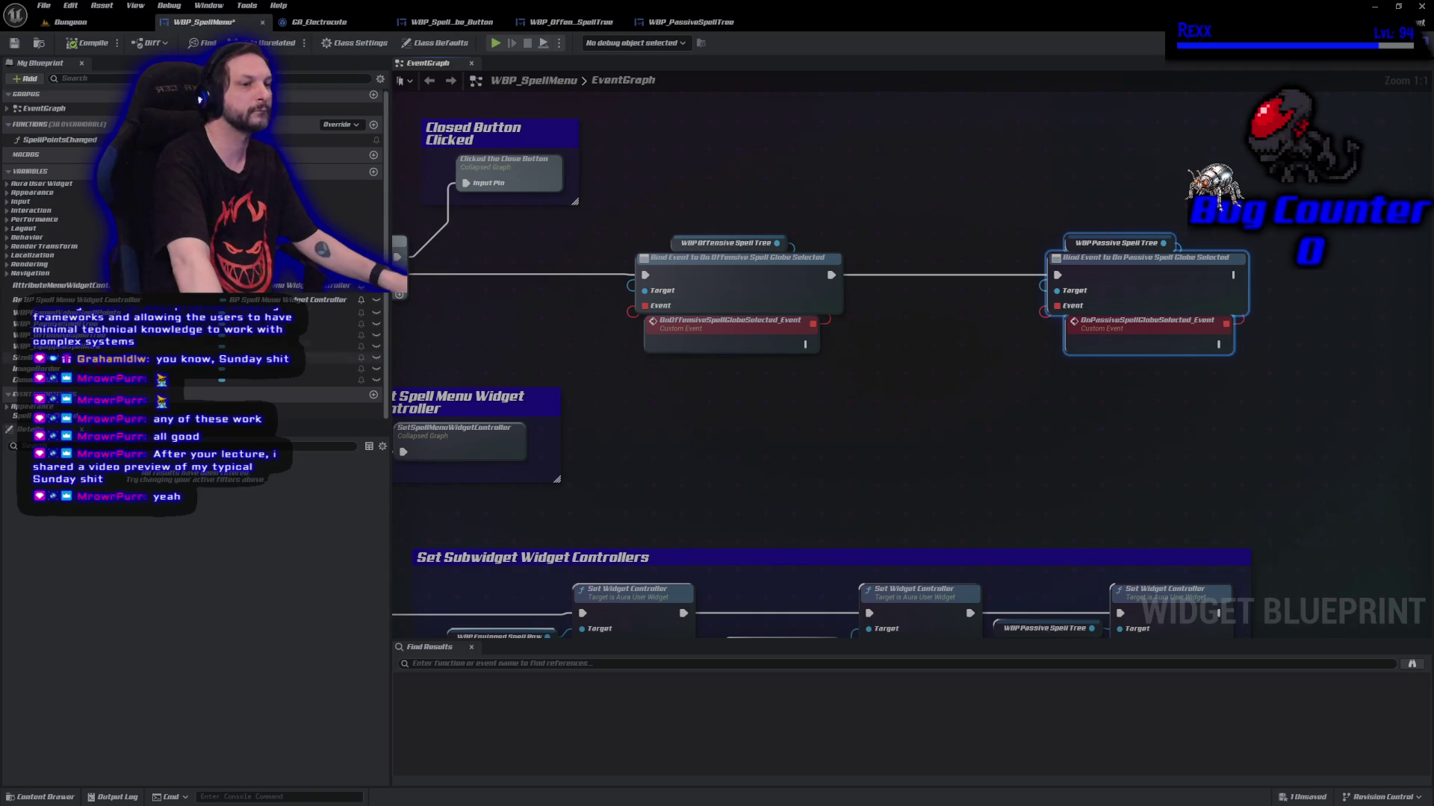
pyautogui.moveTo(314, 335)
pyautogui.mouseDown()
pyautogui.moveTo(650, 399)
pyautogui.moveTo(754, 394)
pyautogui.mouseUp()
pyautogui.moveTo(769, 395)
pyautogui.mouseDown()
pyautogui.moveTo(768, 368)
pyautogui.moveTo(873, 358)
pyautogui.mouseUp()
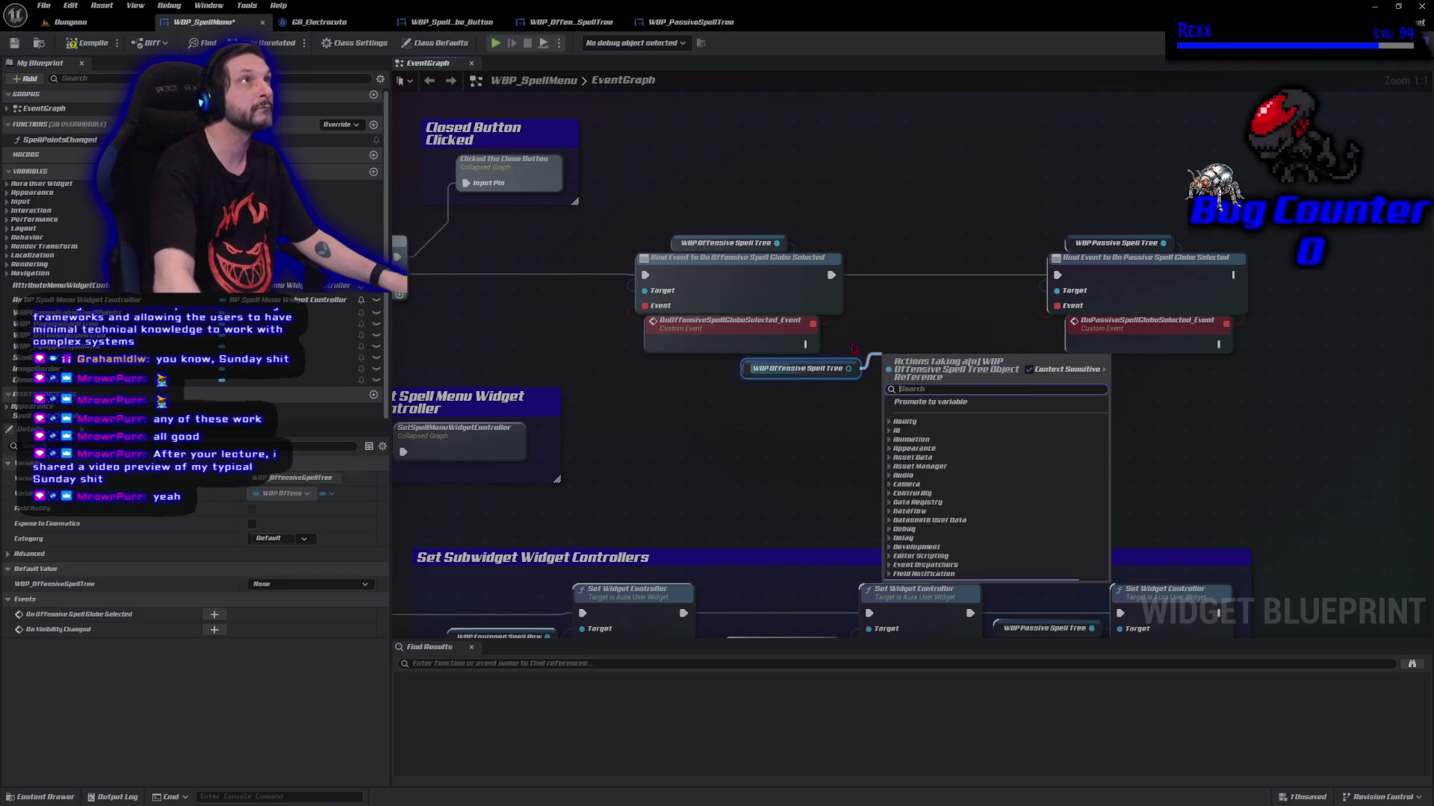
pyautogui.write('desel')
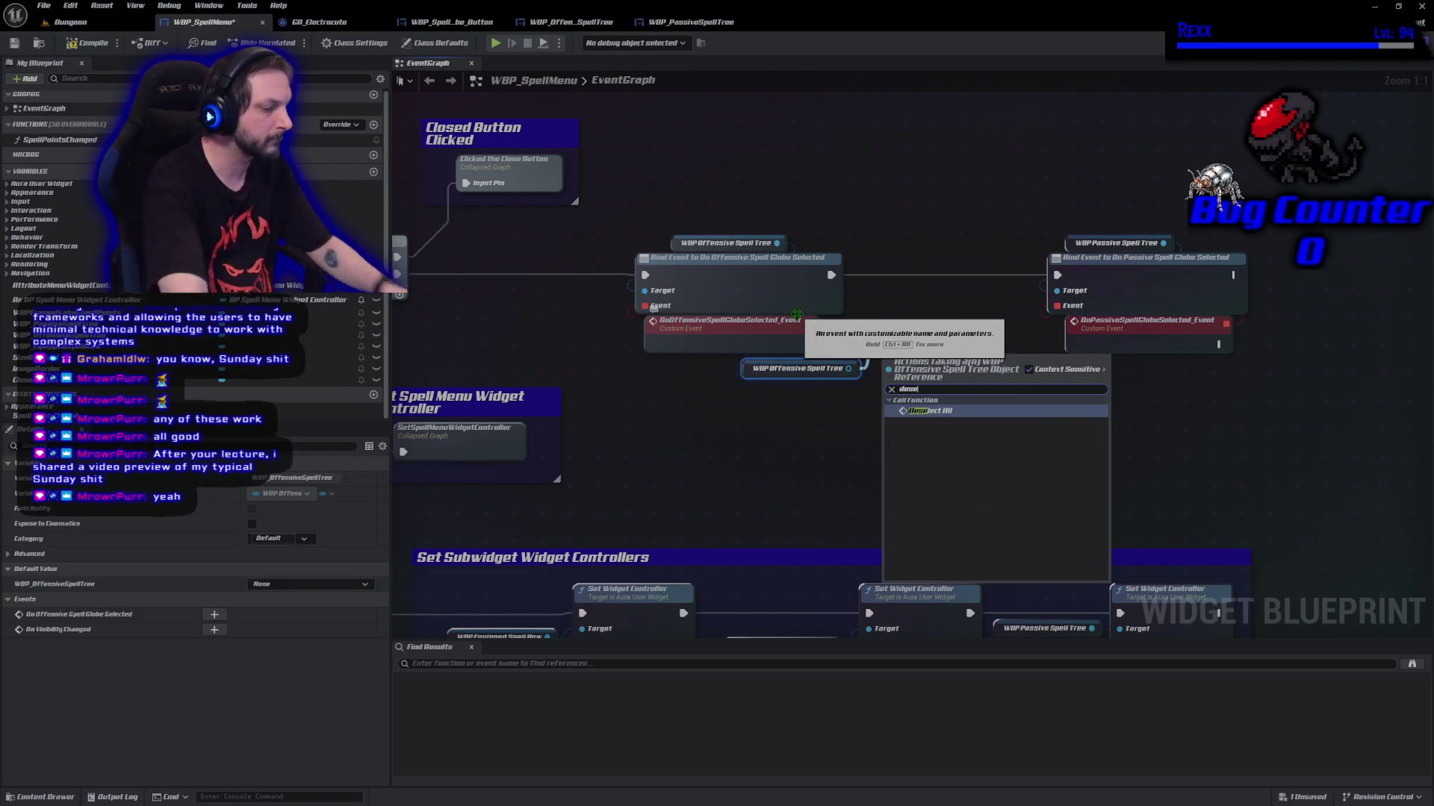
pyautogui.press('Return')
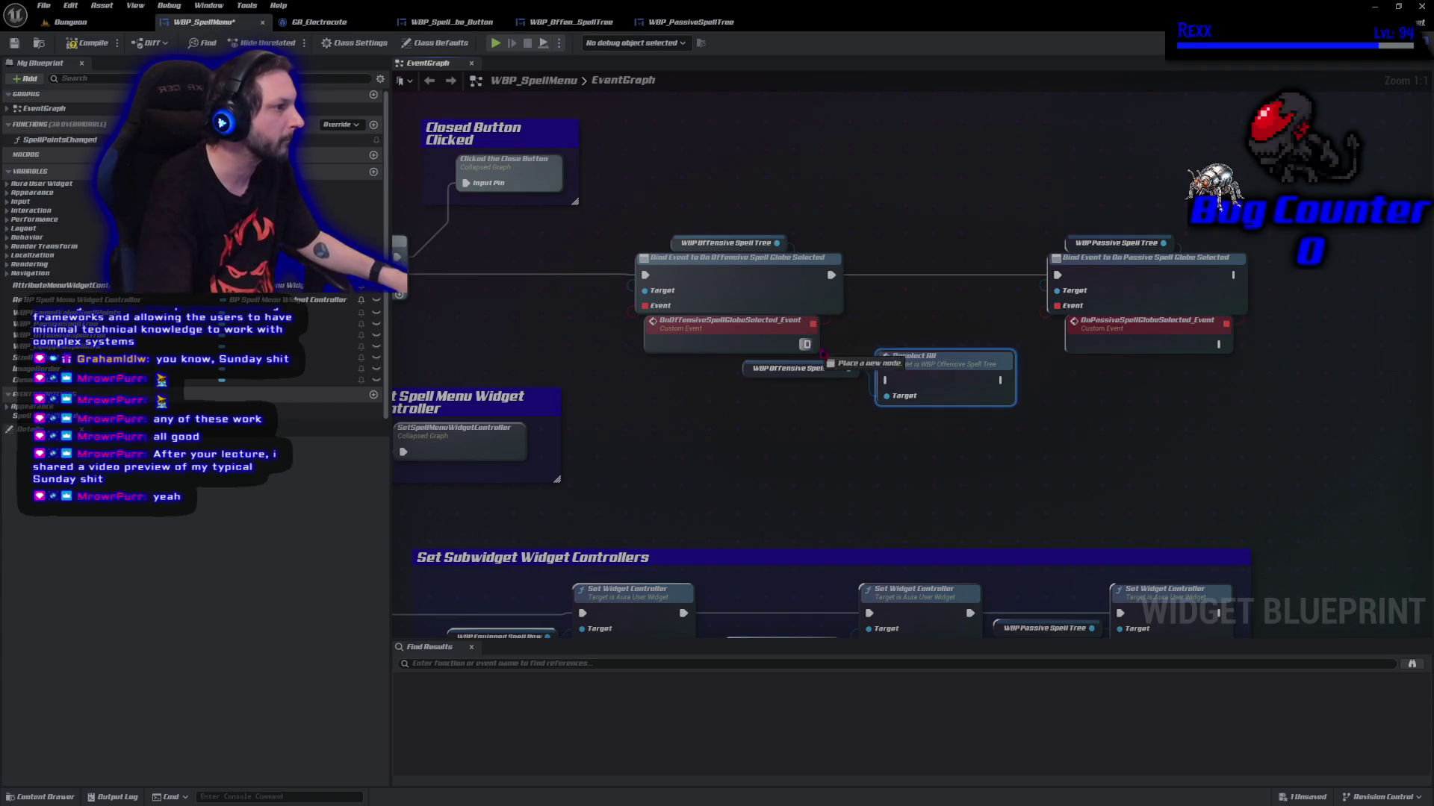
pyautogui.moveTo(805, 344)
pyautogui.mouseDown()
pyautogui.moveTo(885, 379)
pyautogui.moveTo(899, 338)
pyautogui.mouseUp()
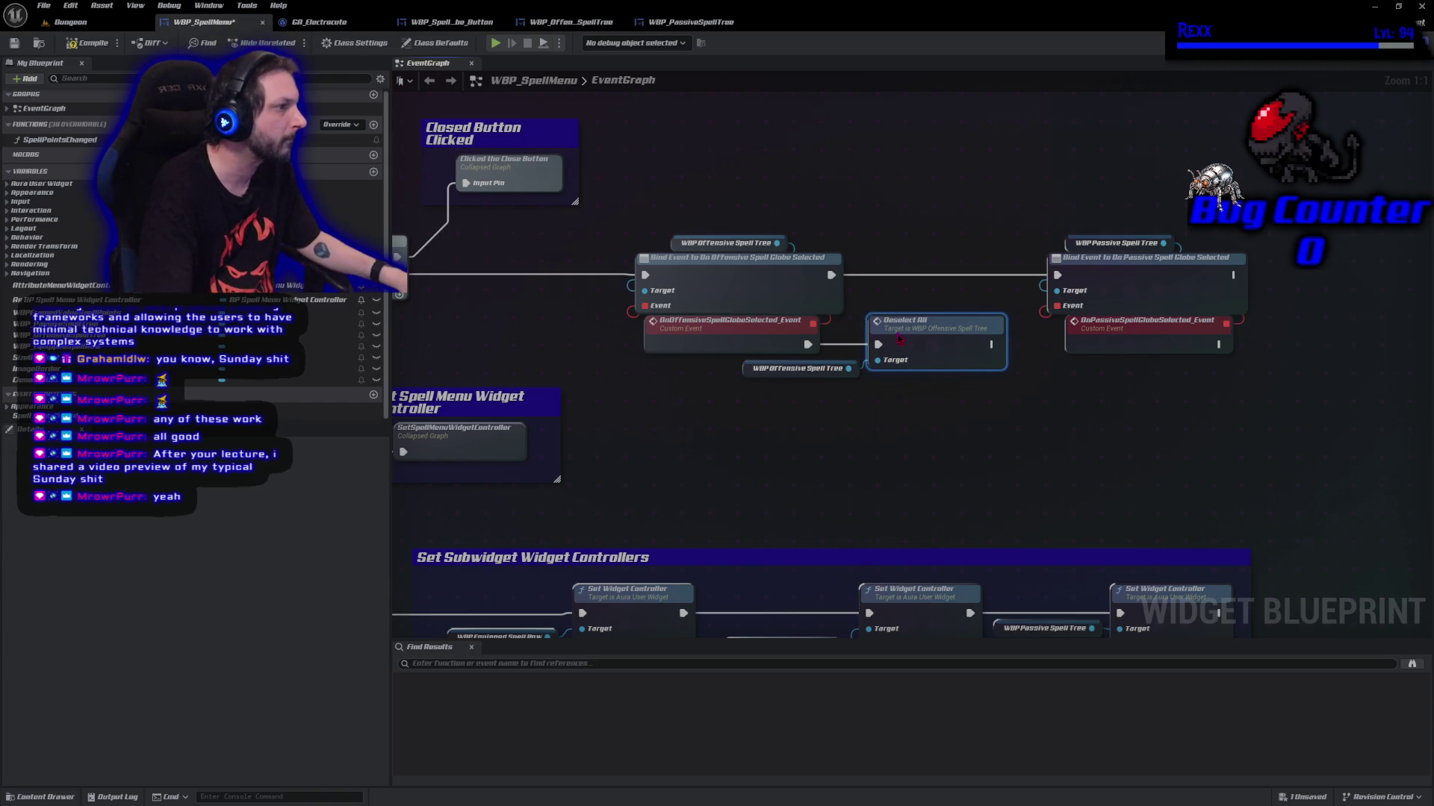
# Add a second Deselect All after the passive globe-selected event, then compile and save
pyautogui.moveTo(1016, 409); pyautogui.dragTo(744, 408)
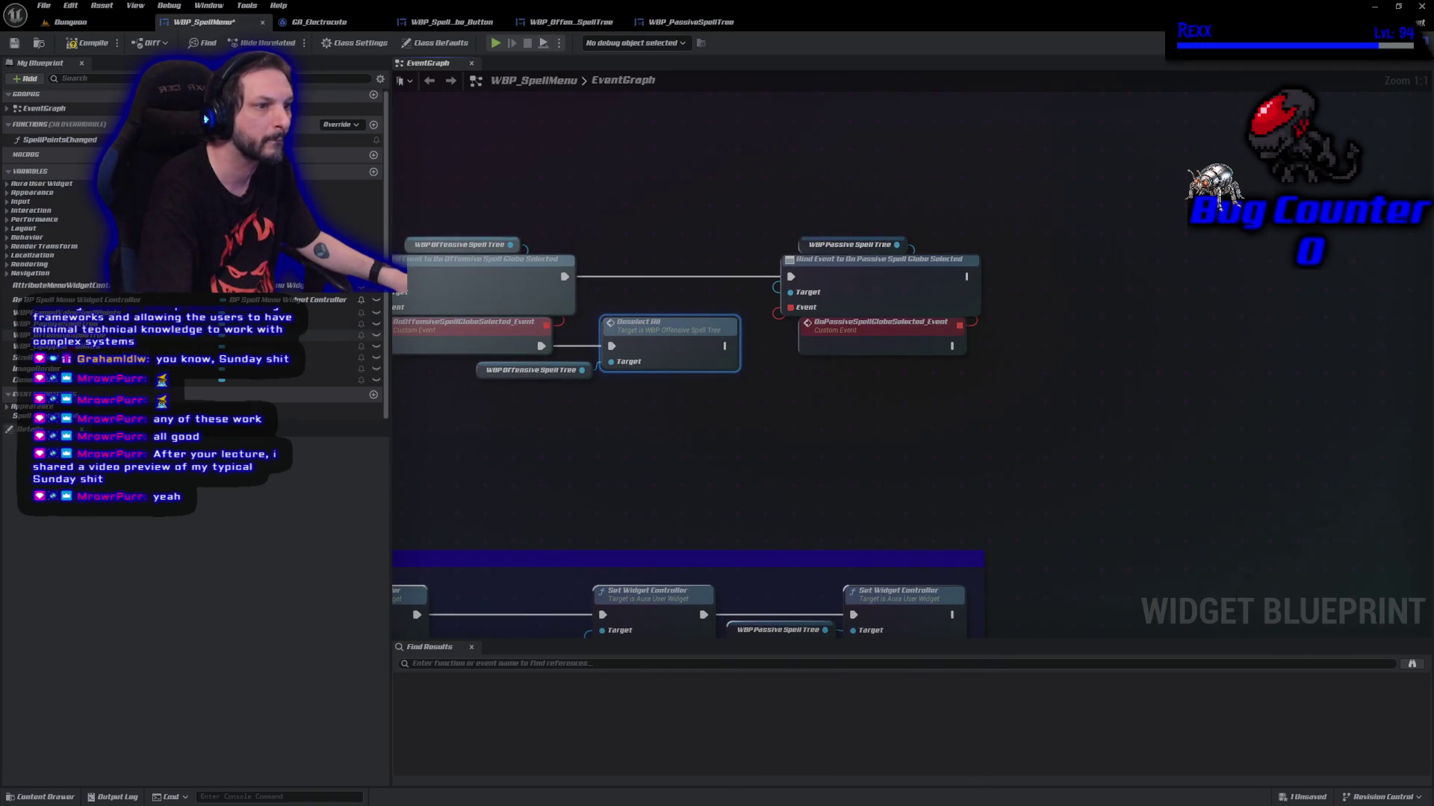
pyautogui.moveTo(75, 335)
pyautogui.mouseDown()
pyautogui.moveTo(920, 377)
pyautogui.moveTo(834, 376)
pyautogui.mouseUp()
pyautogui.moveTo(941, 377); pyautogui.dragTo(986, 360)
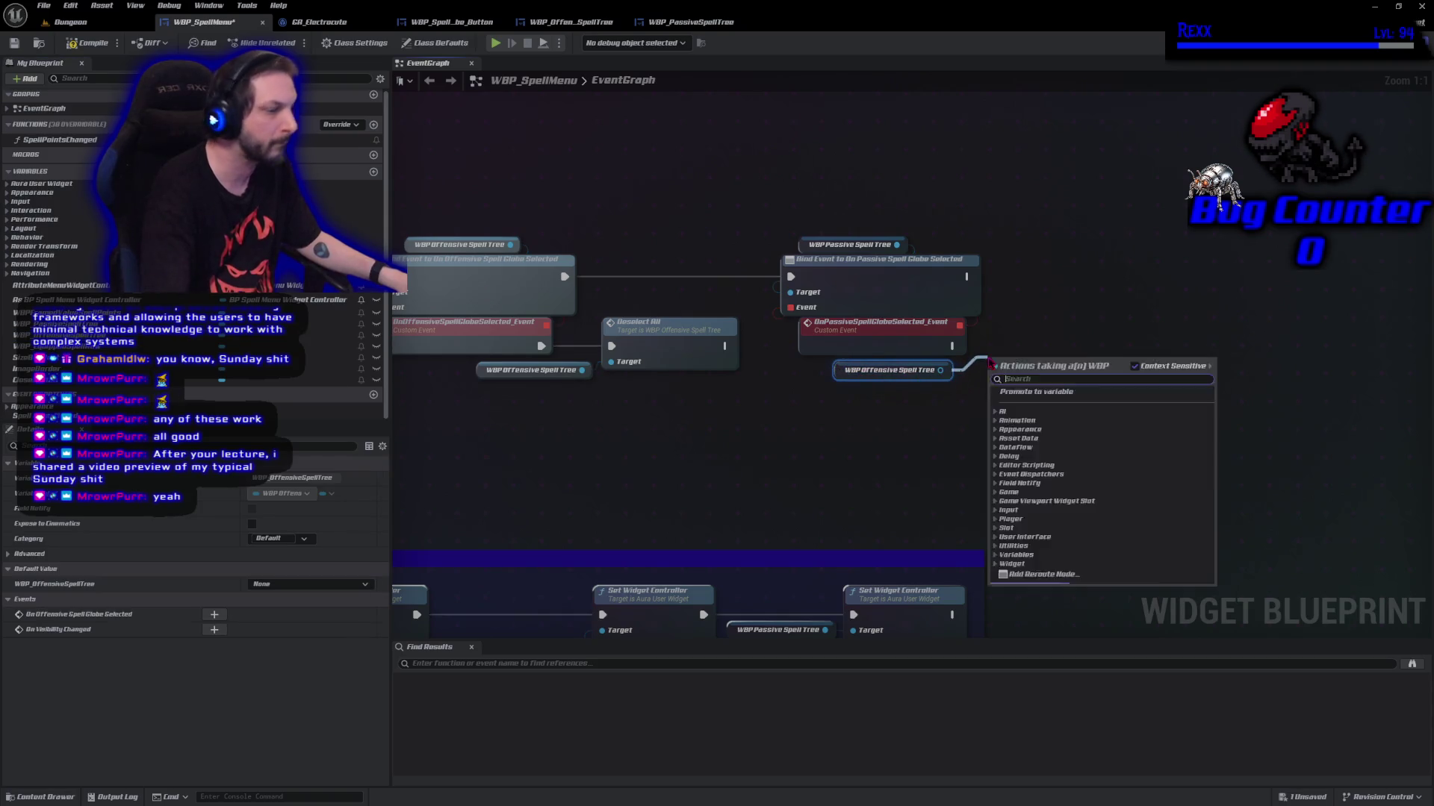
pyautogui.write('dese')
pyautogui.click(1071, 413)
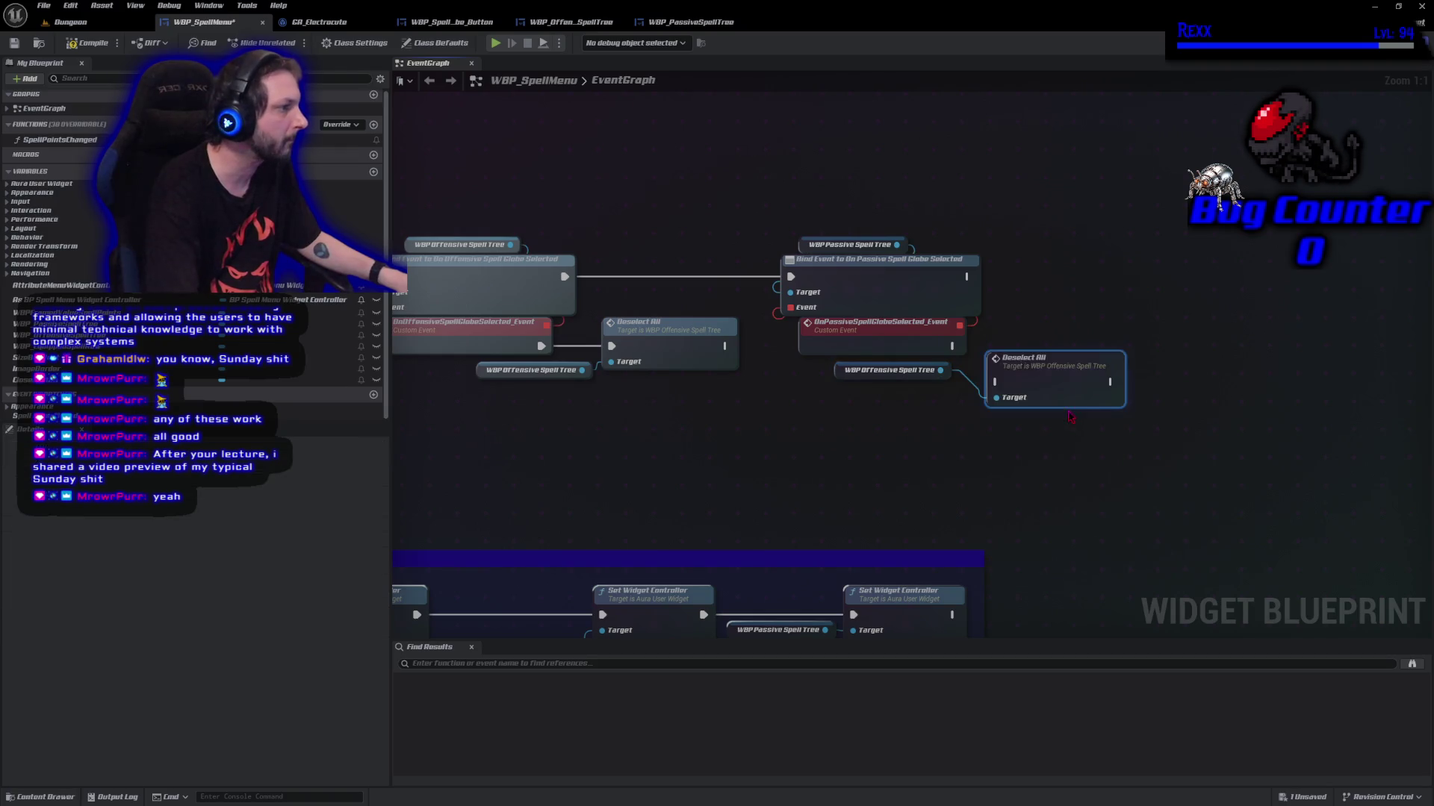
pyautogui.moveTo(994, 382); pyautogui.dragTo(952, 348)
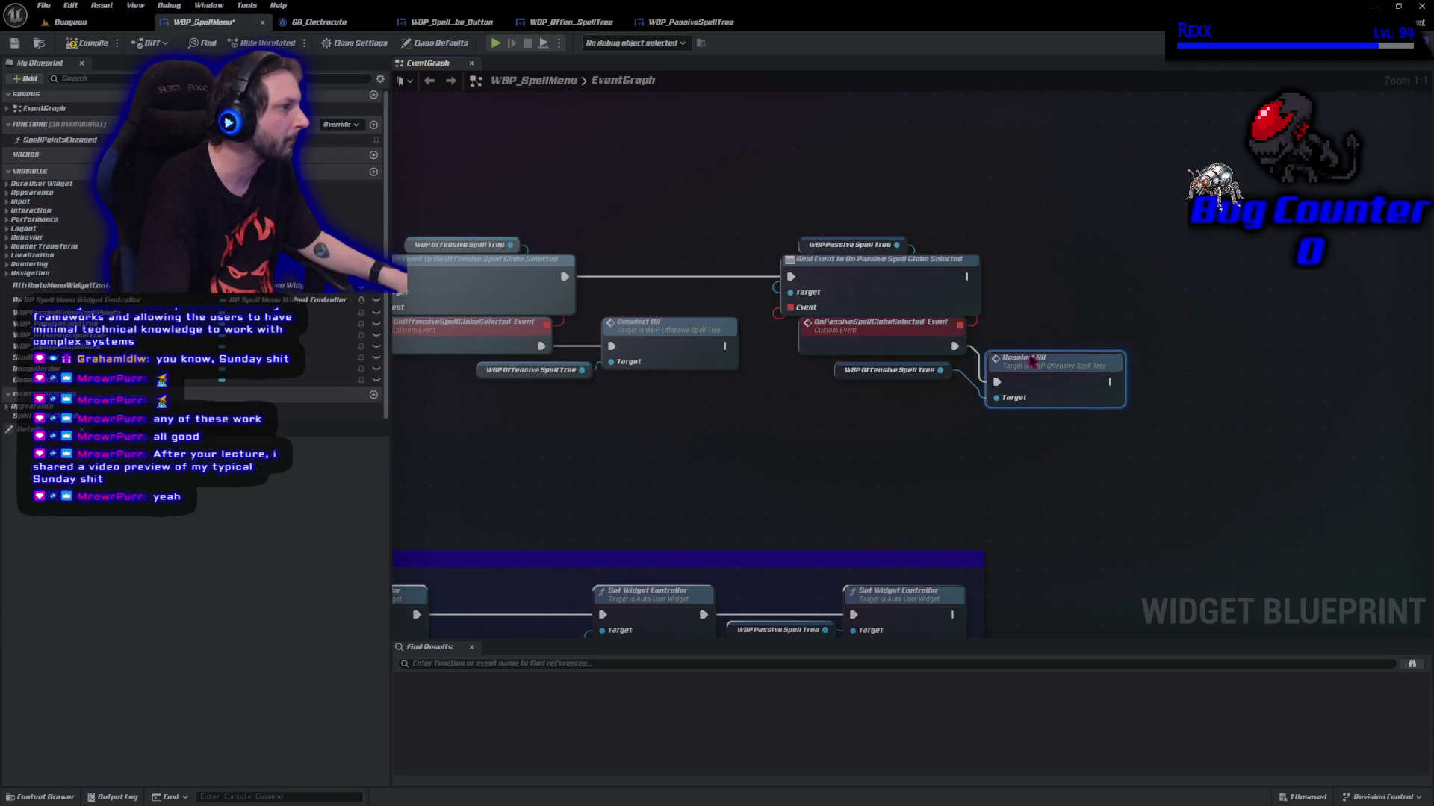
pyautogui.moveTo(1046, 360); pyautogui.dragTo(1054, 324)
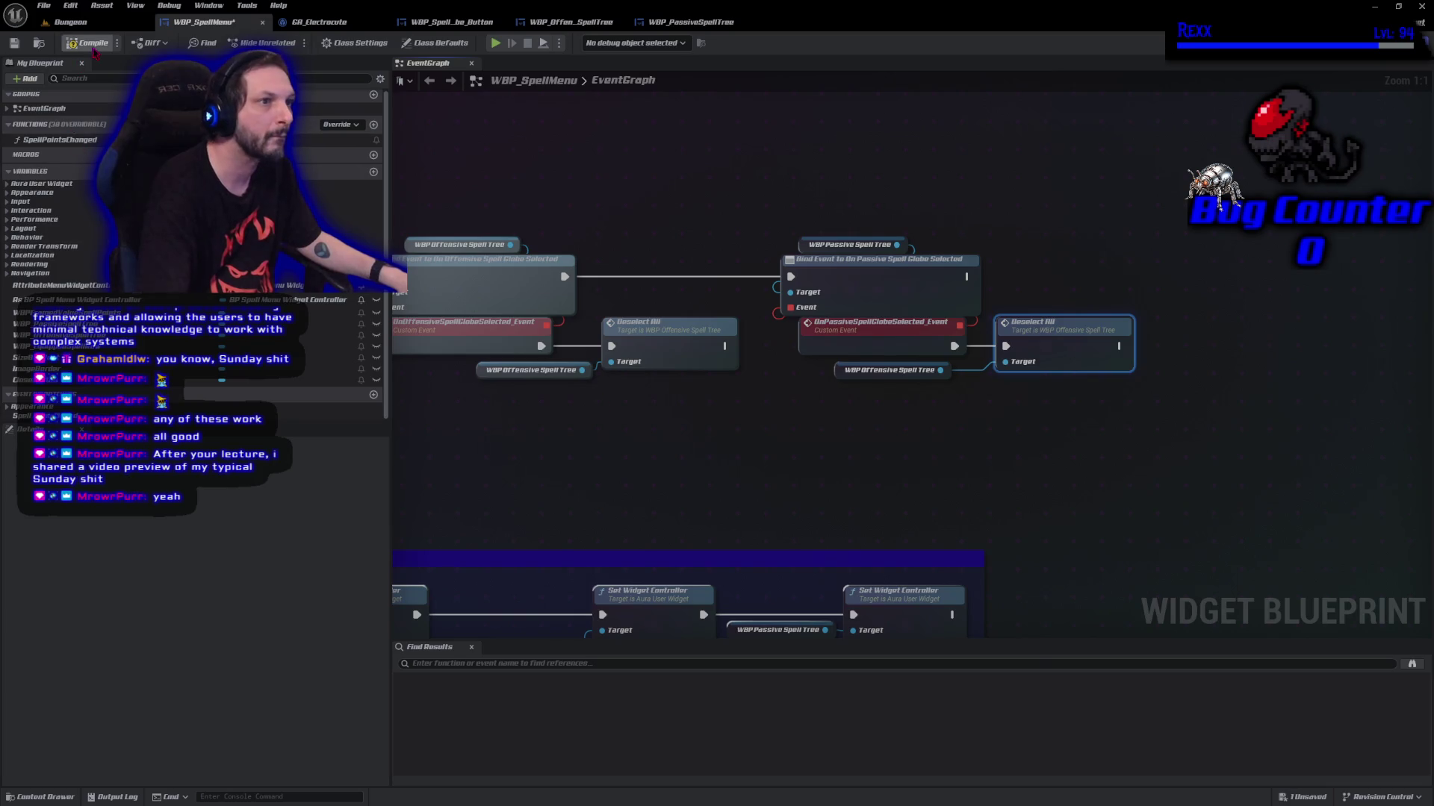
pyautogui.hotkey('ctrl', 's')
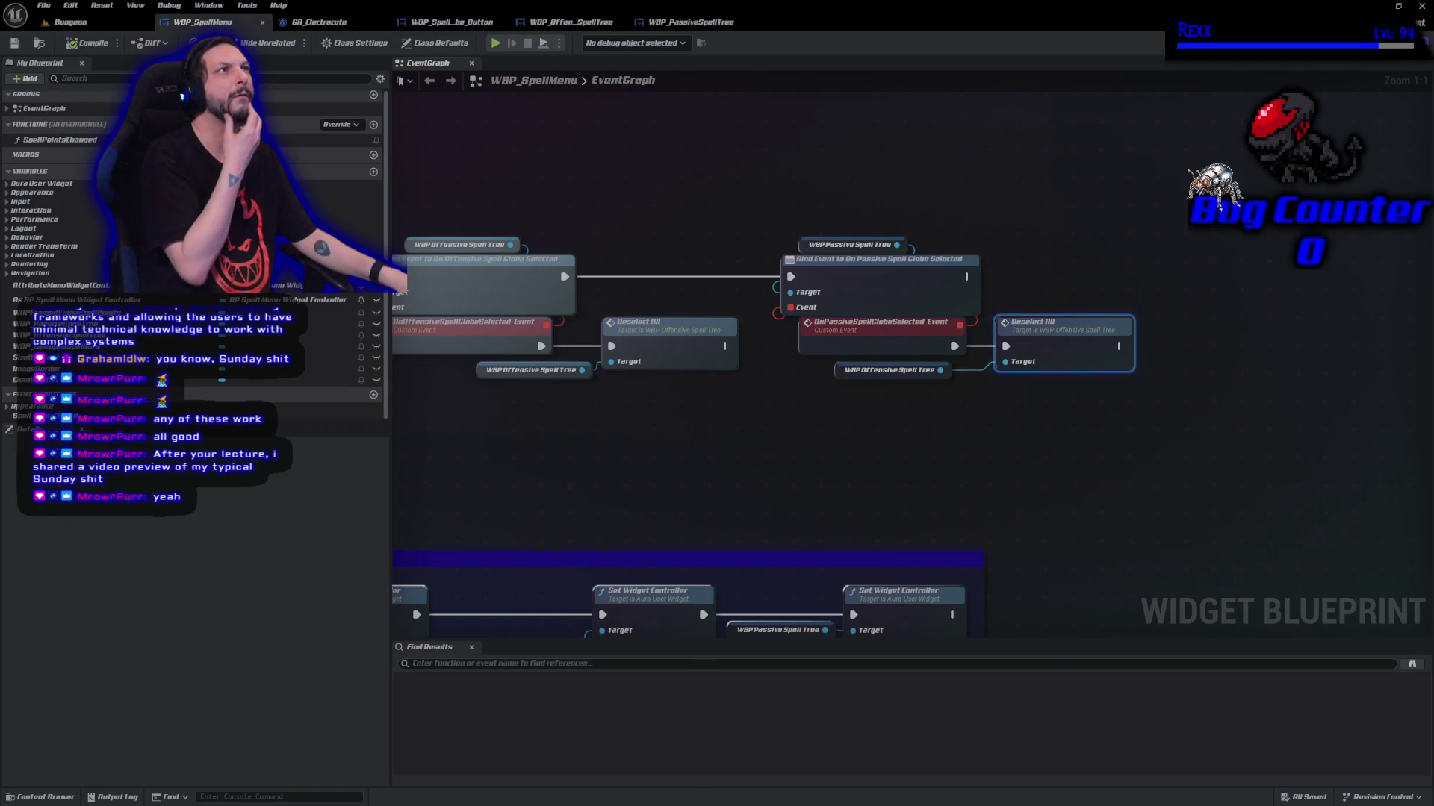
# Play-test the Dungeon level, opening and closing the in-game spell menu, then stop
pyautogui.click(85, 23)
pyautogui.click(286, 43)
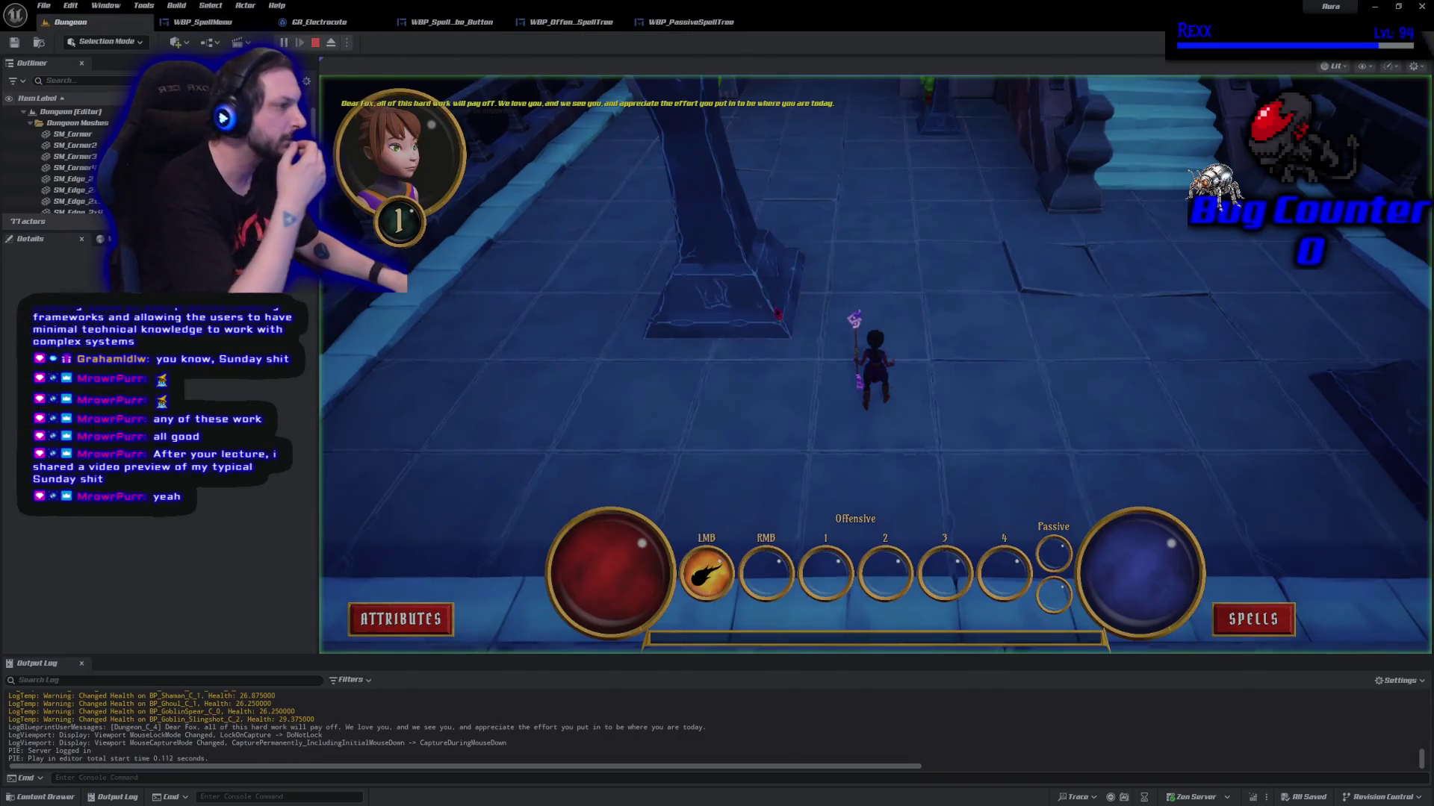
pyautogui.click(1252, 619)
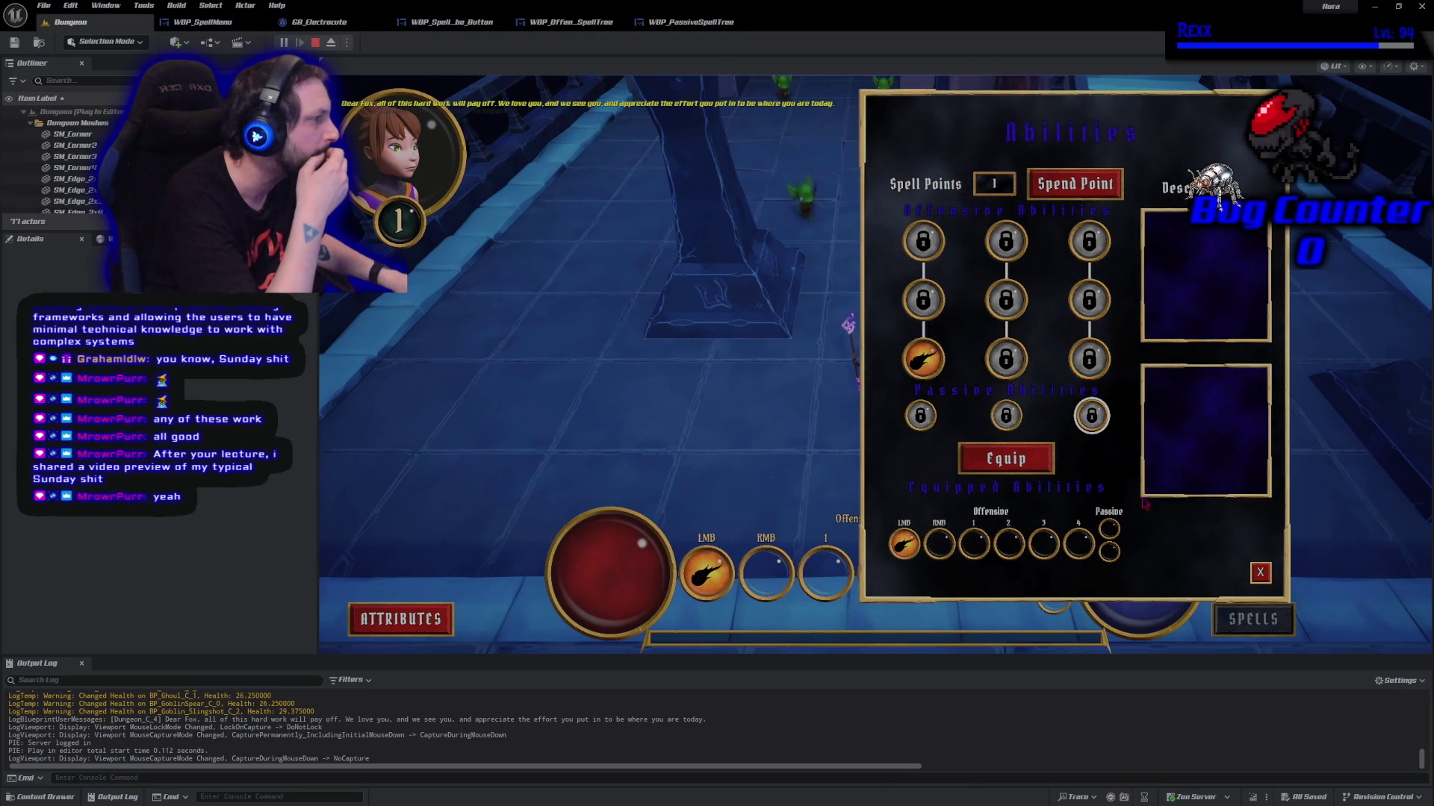
pyautogui.click(1259, 572)
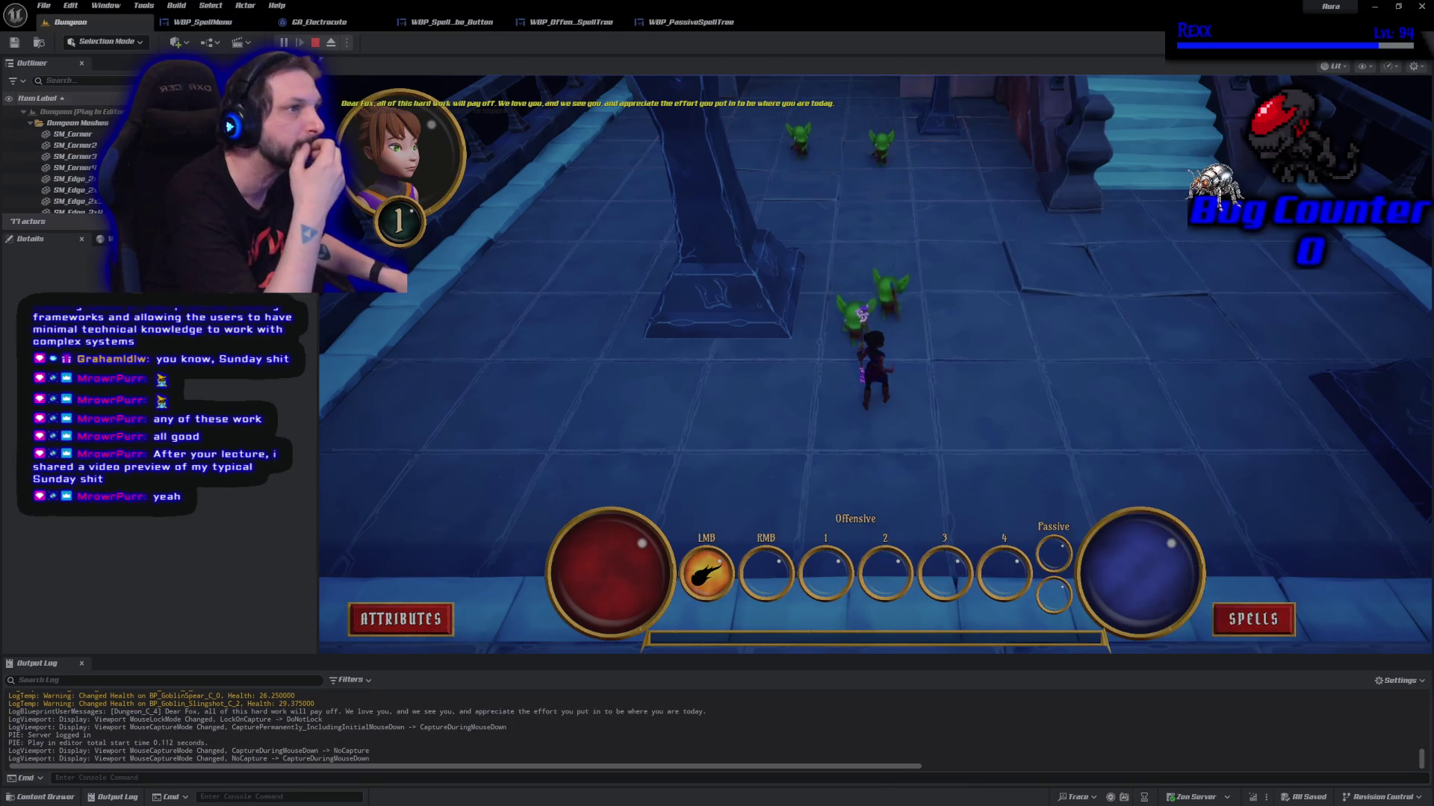
pyautogui.press('Escape')
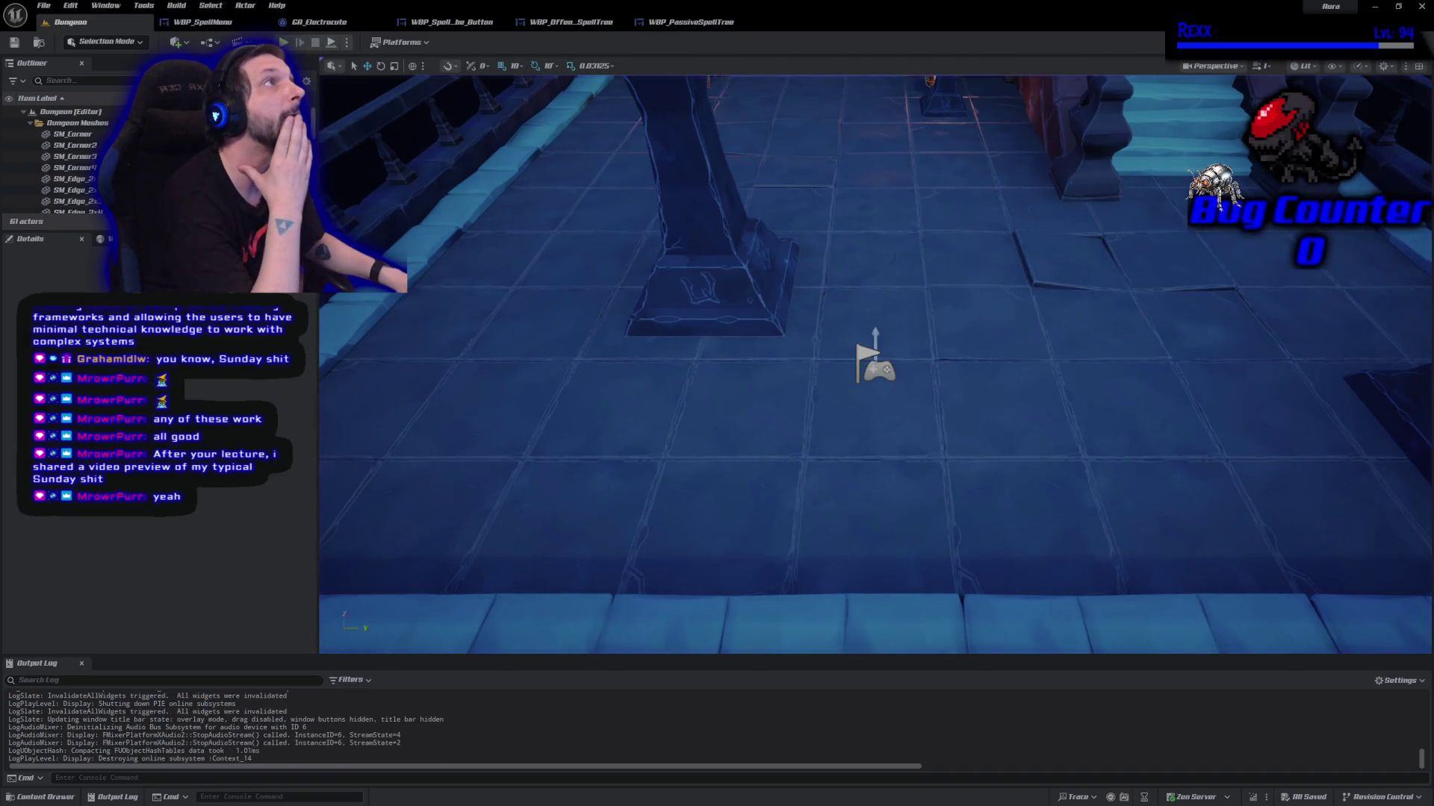
pyautogui.click(693, 21)
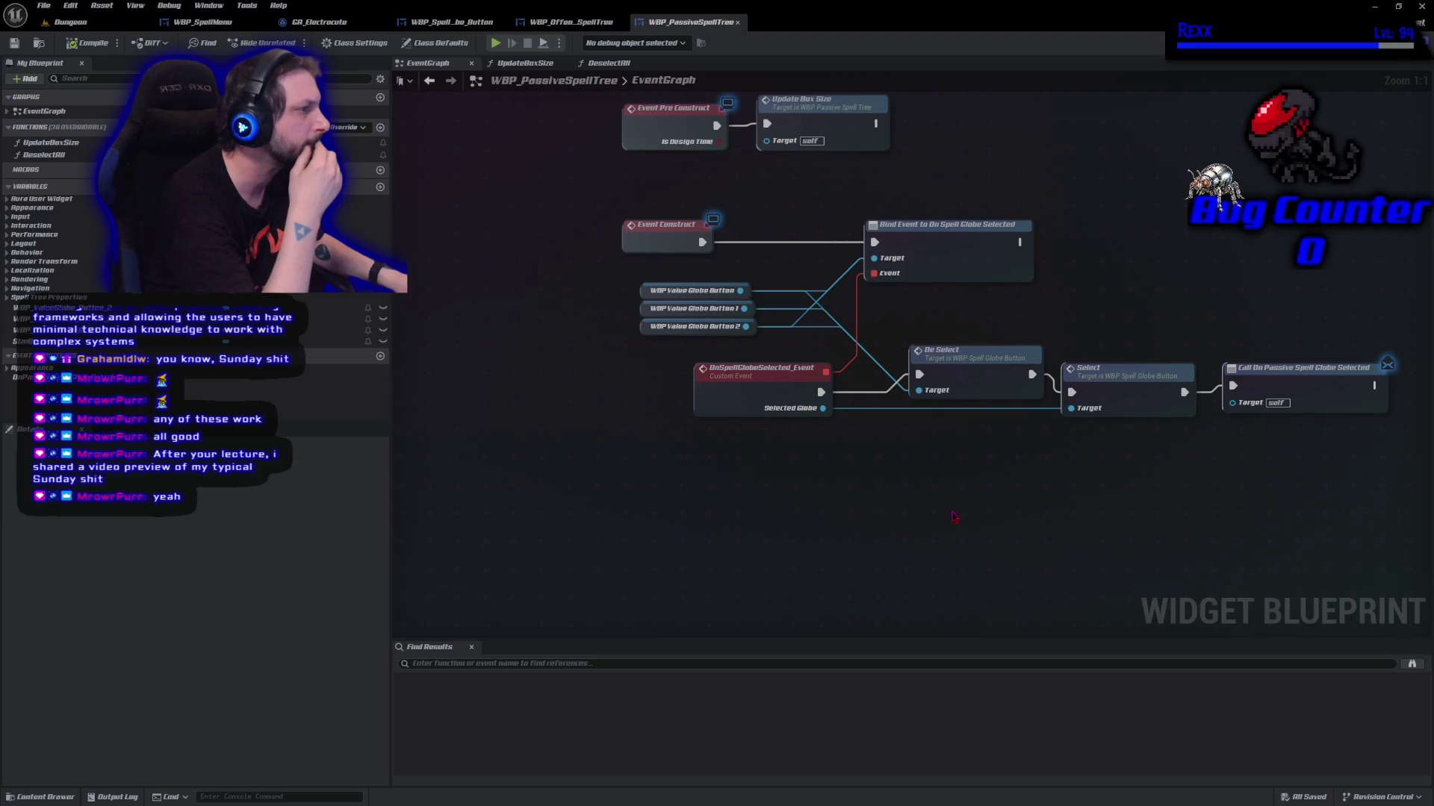
# Review WBP_SpellMenu's globe-selected event nodes, then run another Abilities menu play test
pyautogui.click(548, 22)
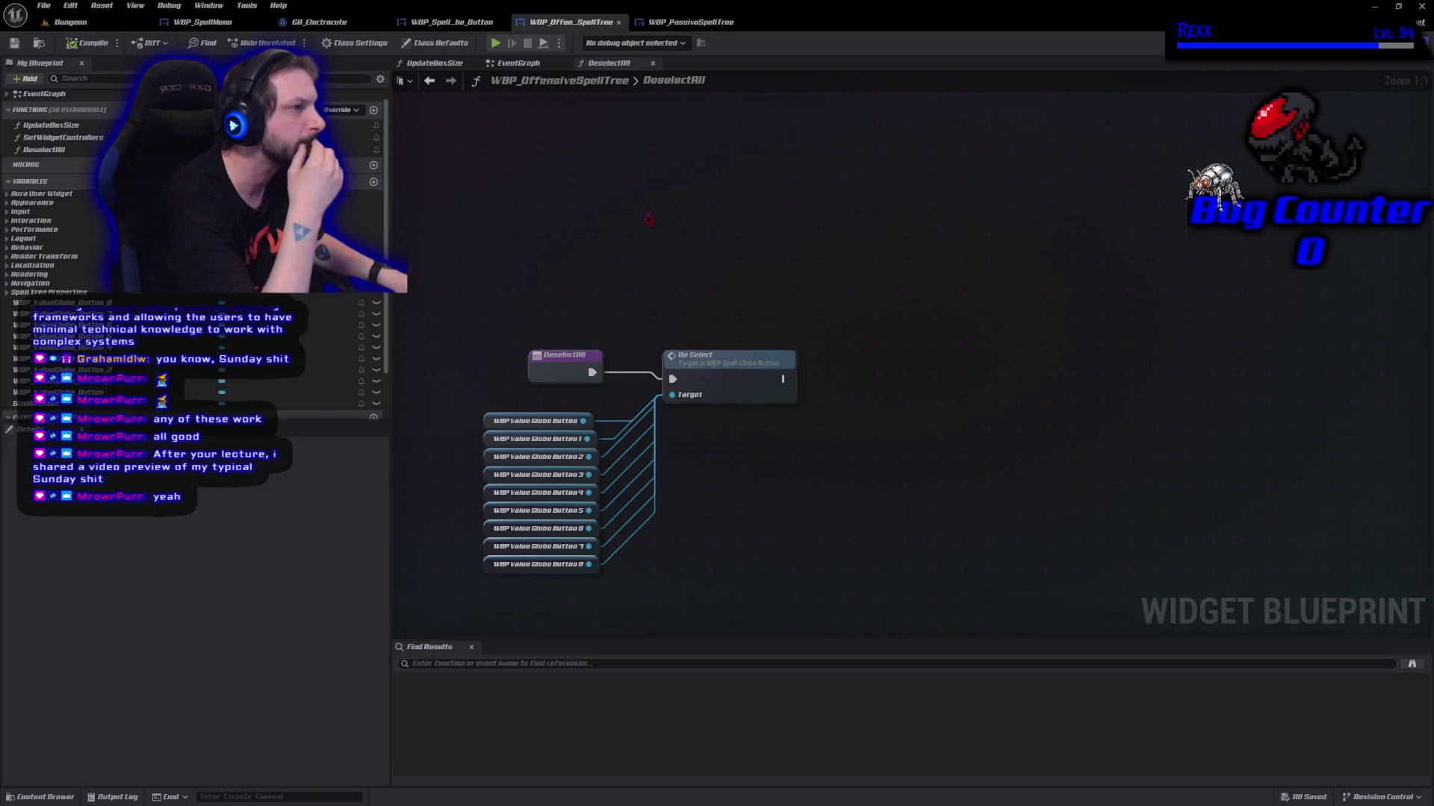
pyautogui.click(458, 22)
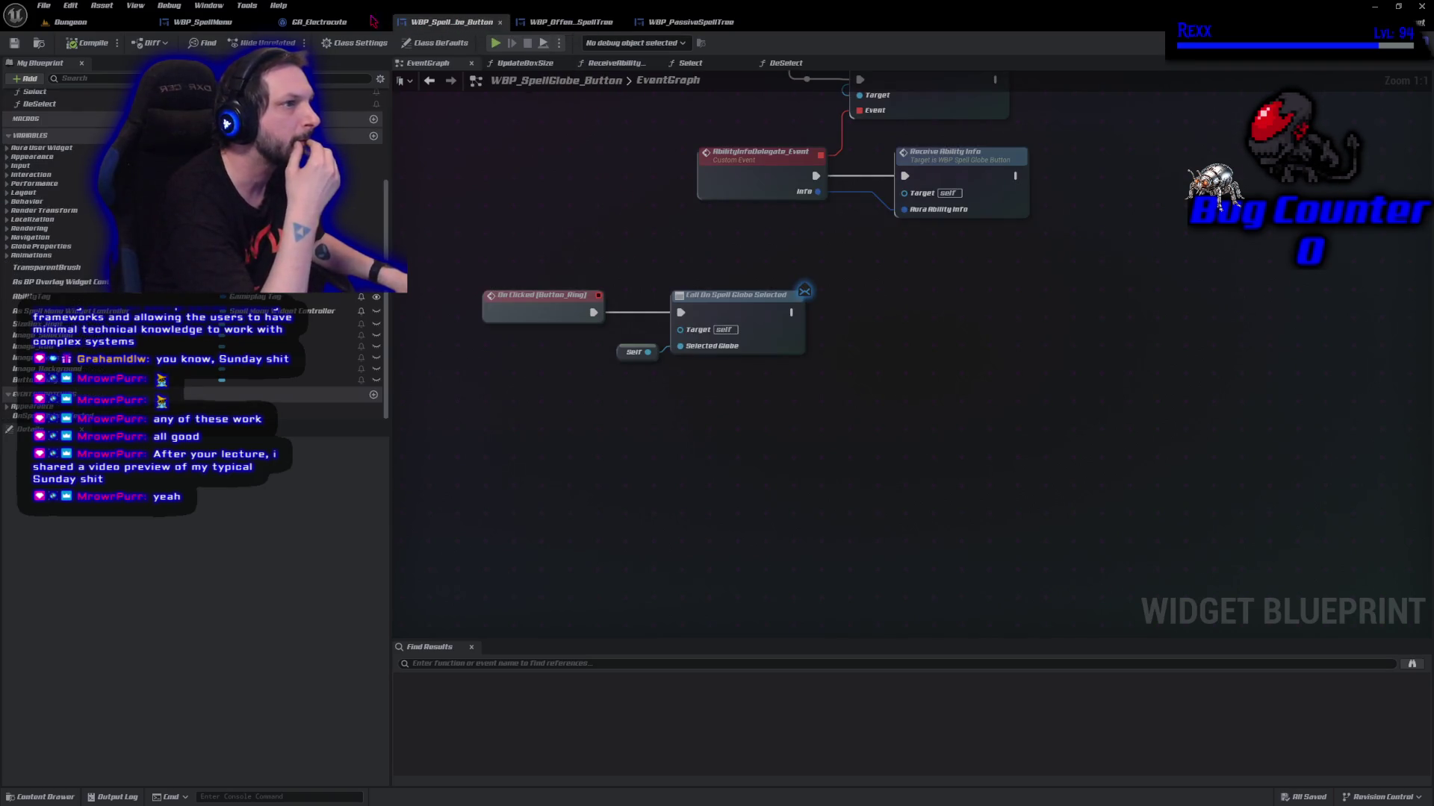
pyautogui.click(222, 23)
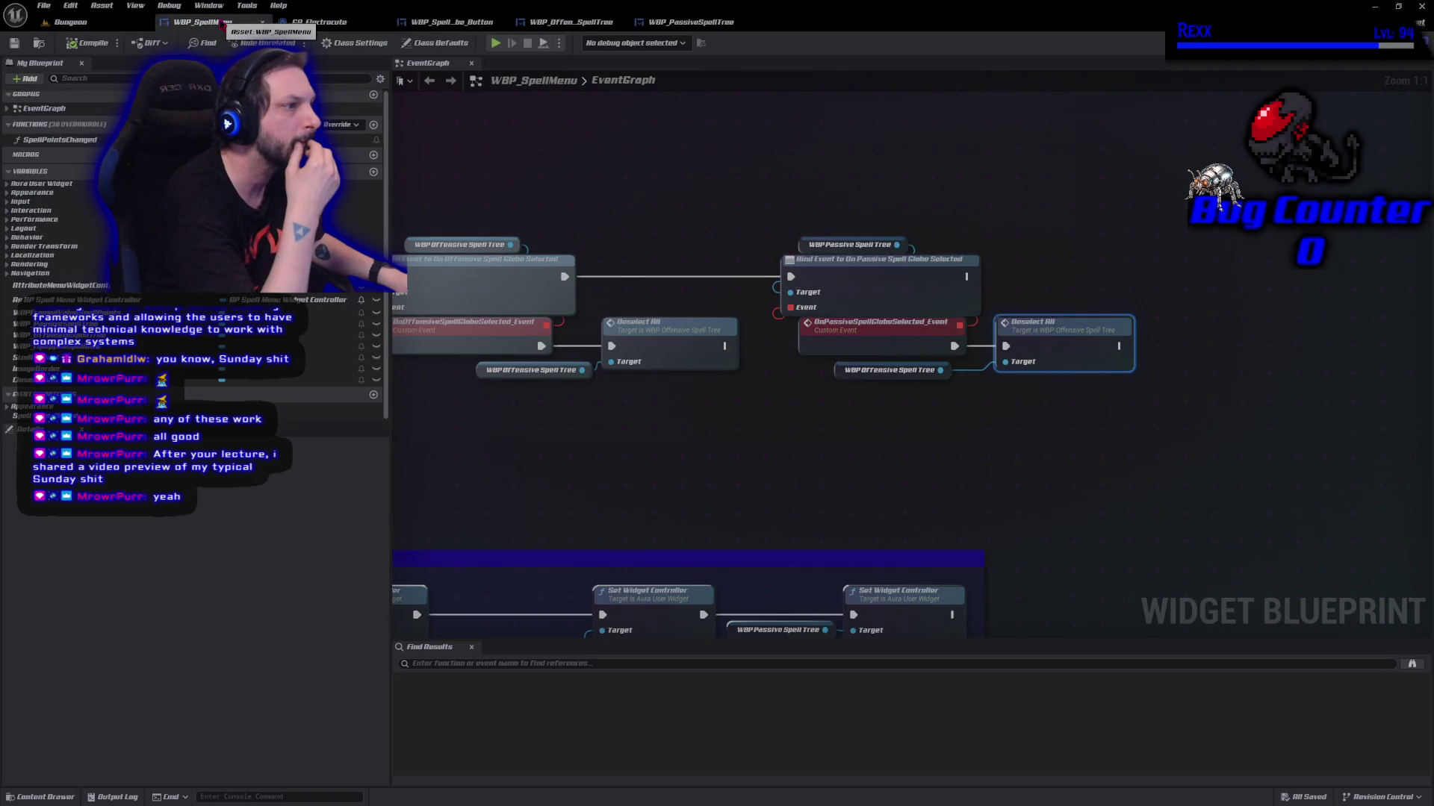
pyautogui.moveTo(545, 466); pyautogui.dragTo(665, 455)
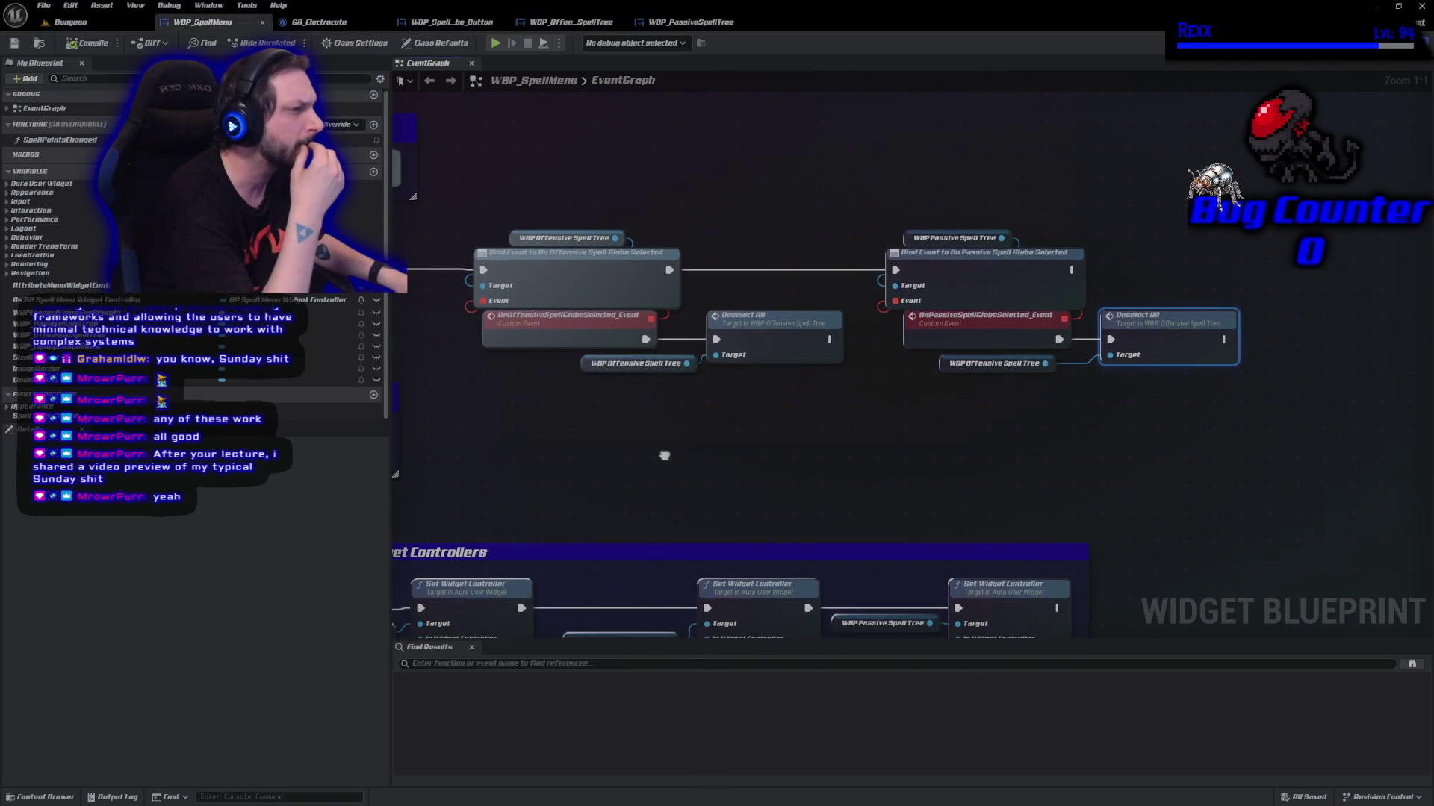
pyautogui.hotkey('alt', 'Tab')
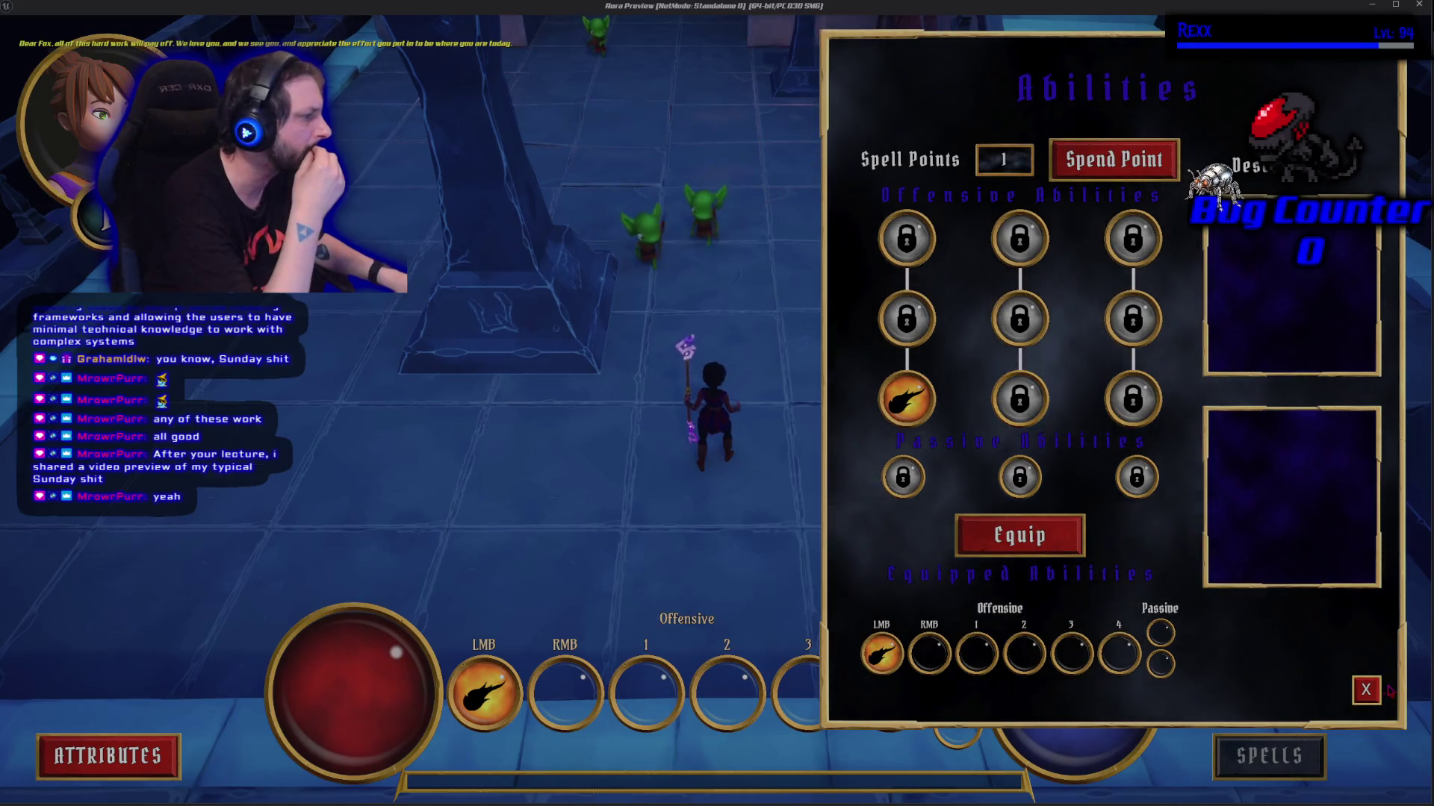
pyautogui.click(1366, 689)
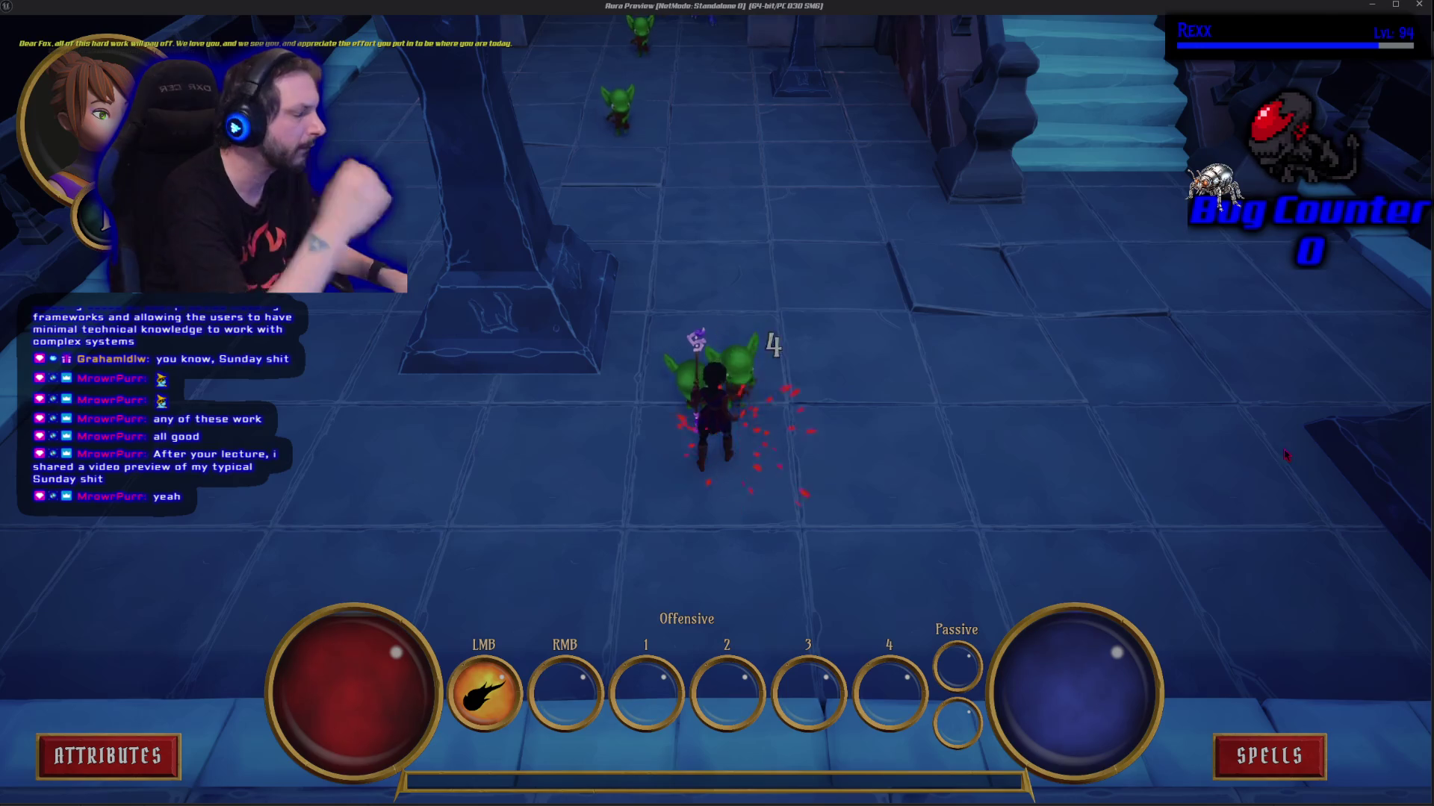
pyautogui.hotkey('alt', 'Tab')
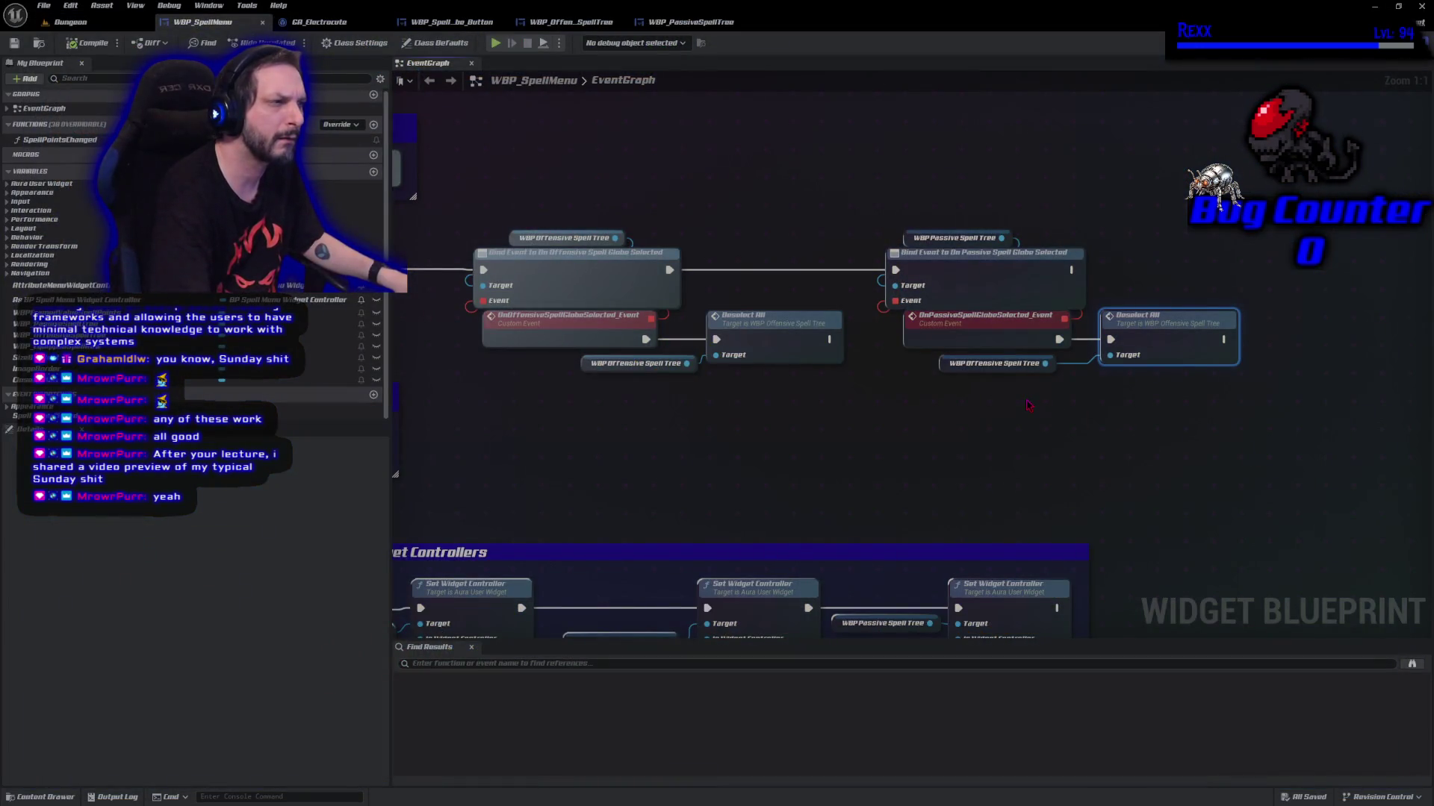
# Break the offensive globe event's link to Deselect All, then play and open the Abilities menu
pyautogui.click(754, 326)
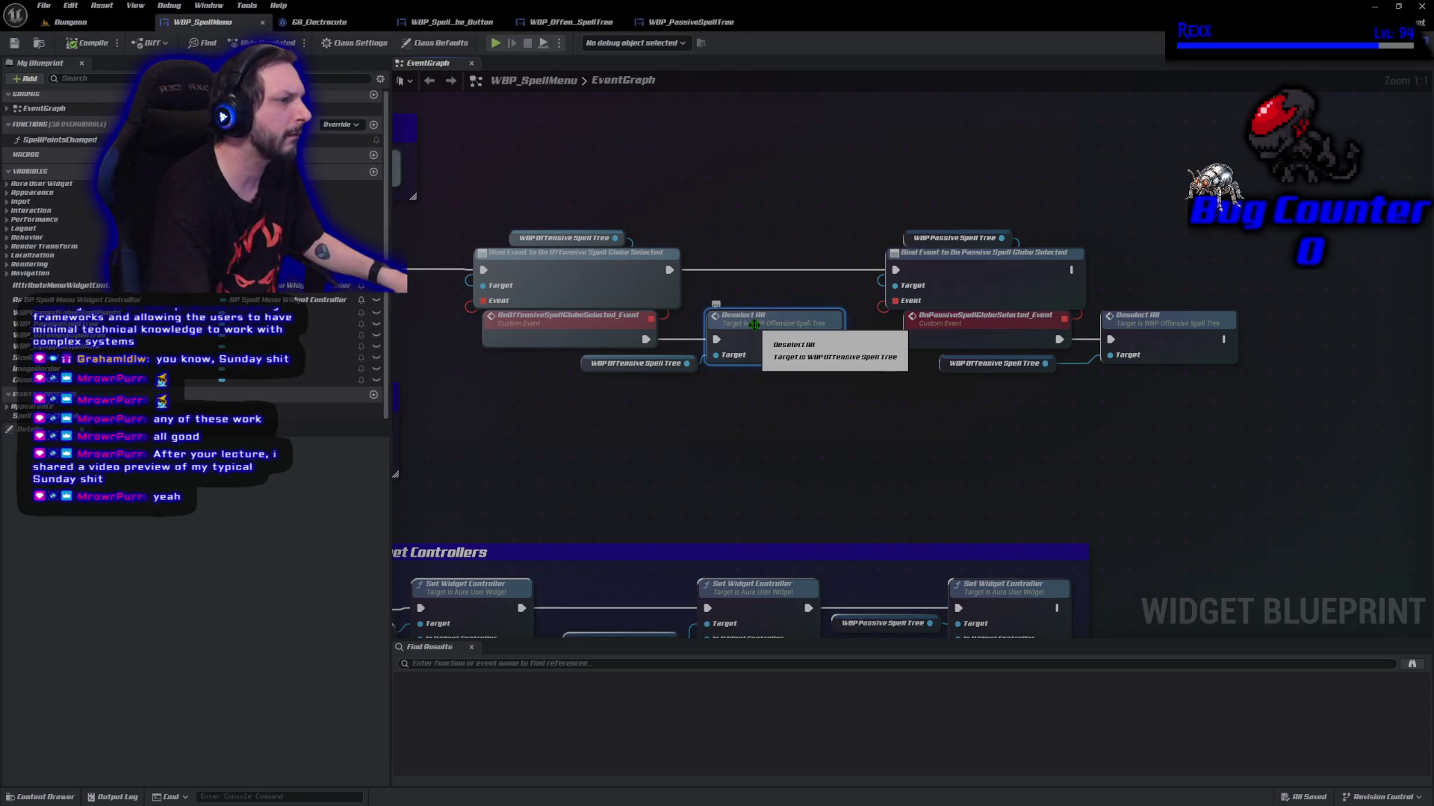
pyautogui.keyDown('alt'); pyautogui.click(715, 340); pyautogui.keyUp('alt')
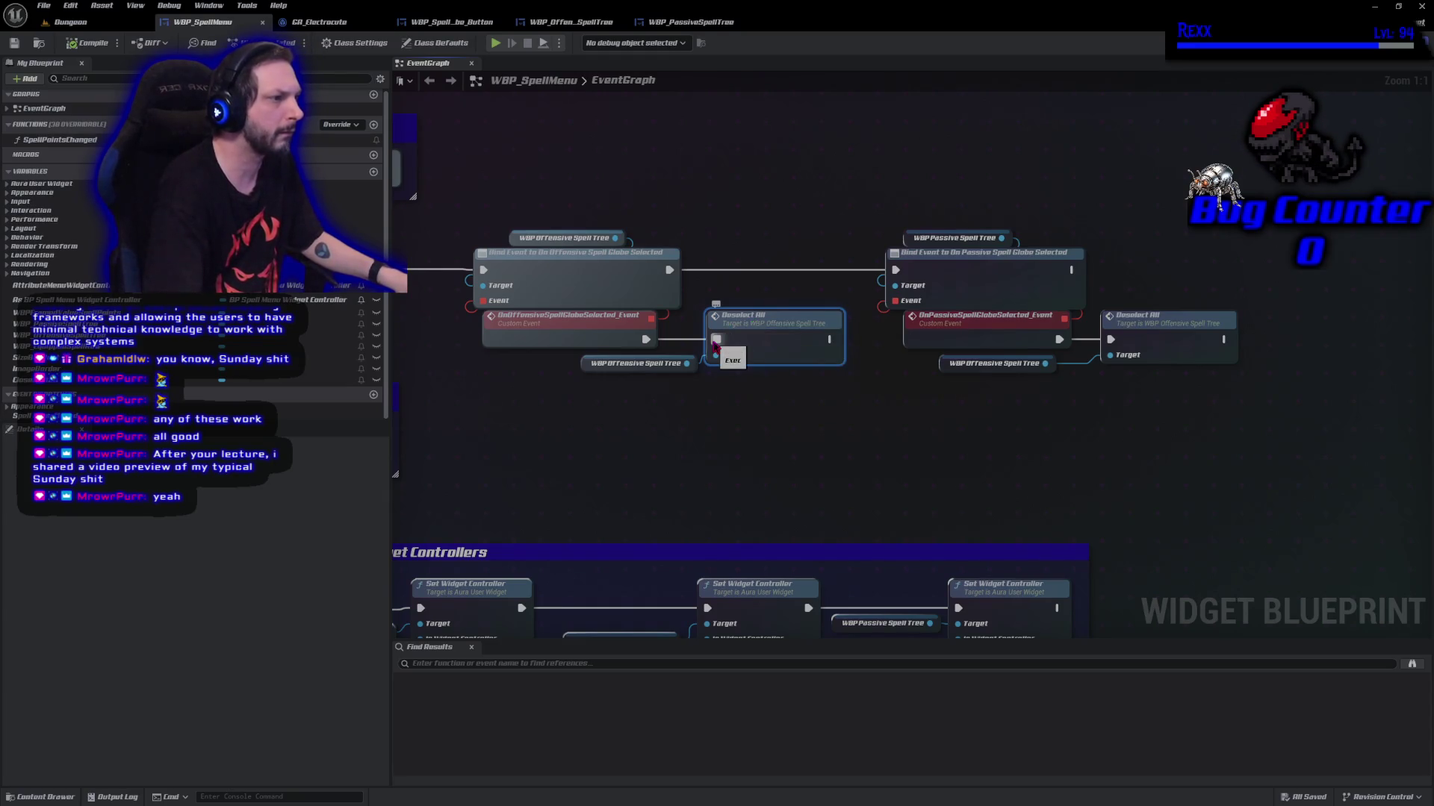
pyautogui.click(495, 43)
pyautogui.click(1269, 755)
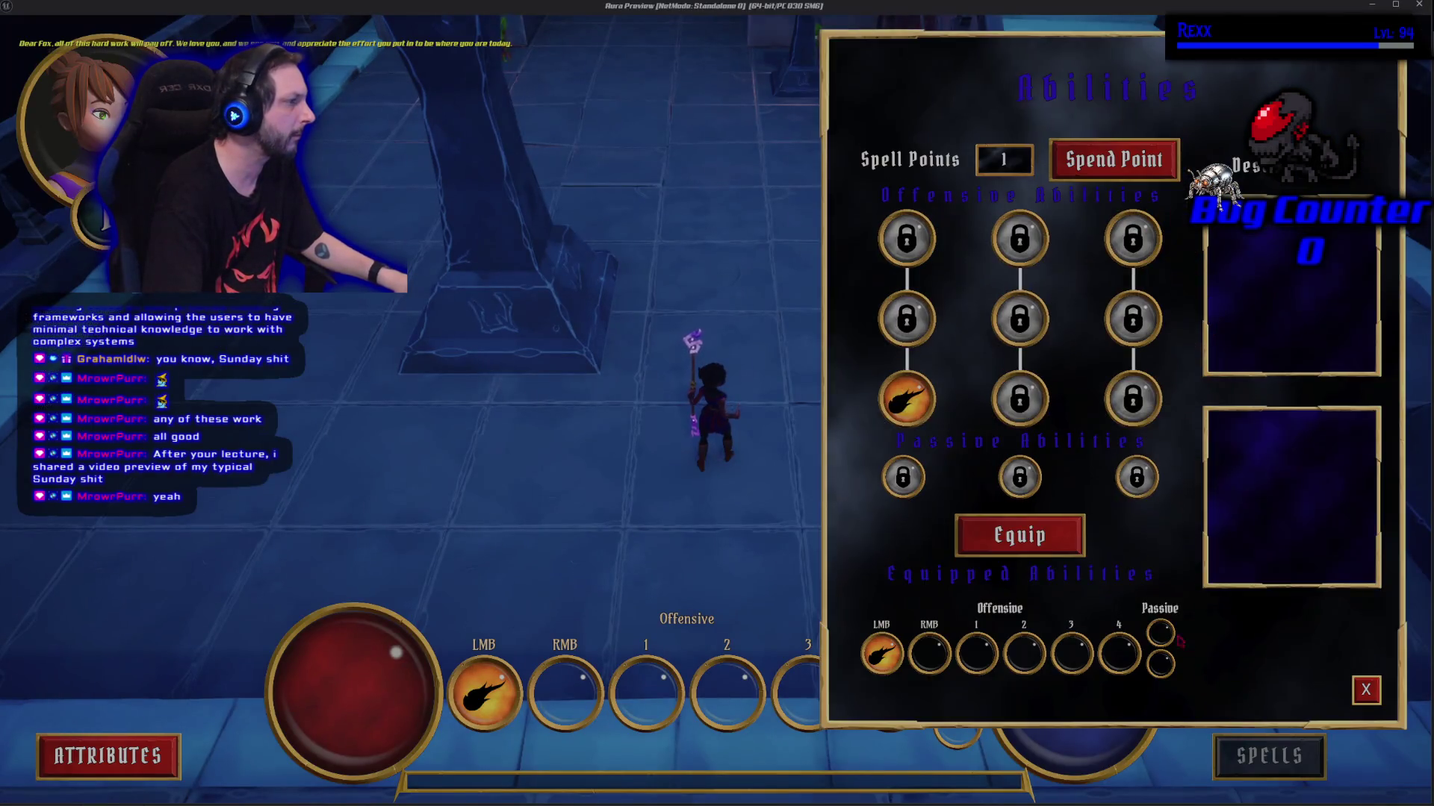
# Reconnect the offensive globe-selected event to Deselect All and compile WBP_SpellMenu
pyautogui.click(1020, 321)
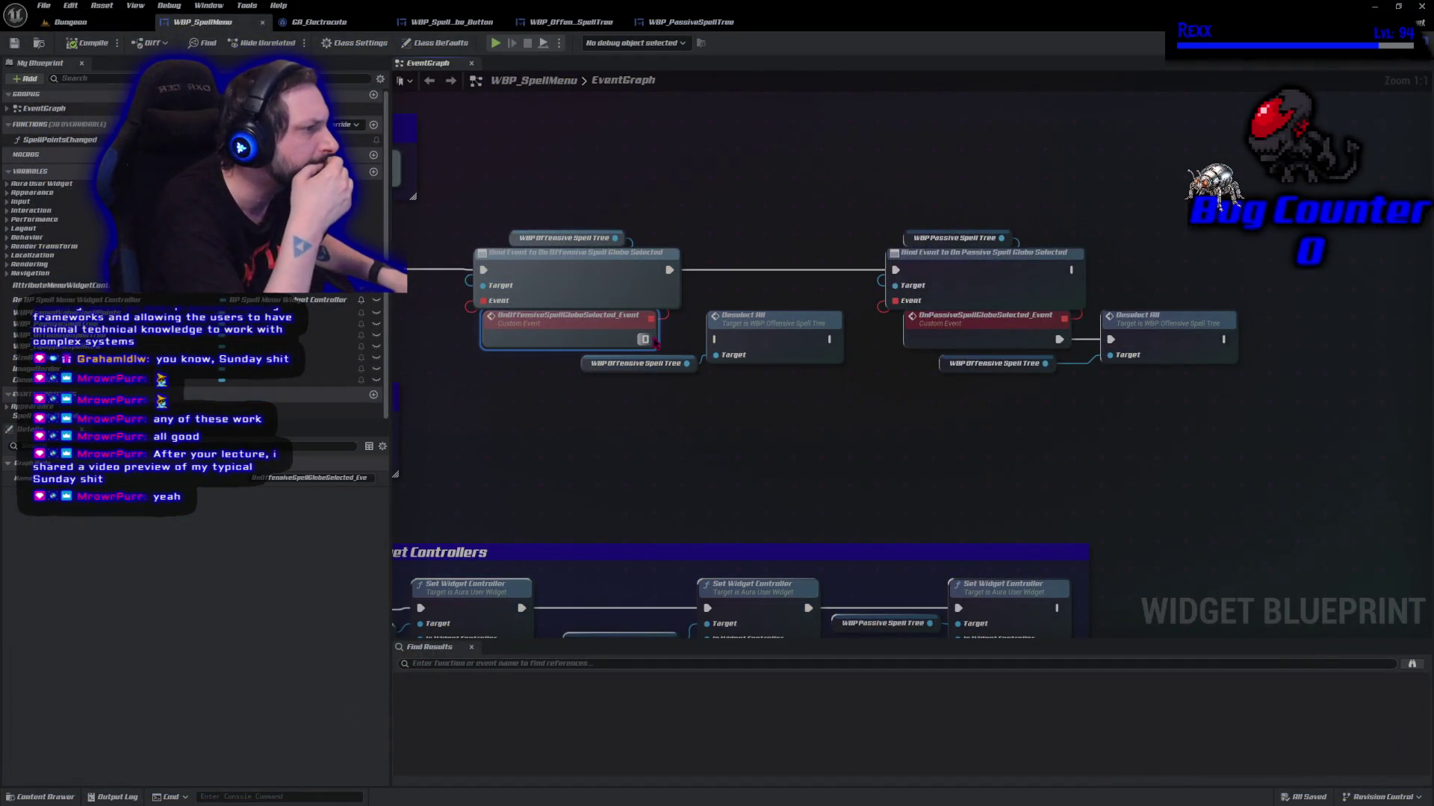
pyautogui.moveTo(655, 342)
pyautogui.mouseDown()
pyautogui.moveTo(720, 357)
pyautogui.moveTo(716, 339)
pyautogui.mouseUp()
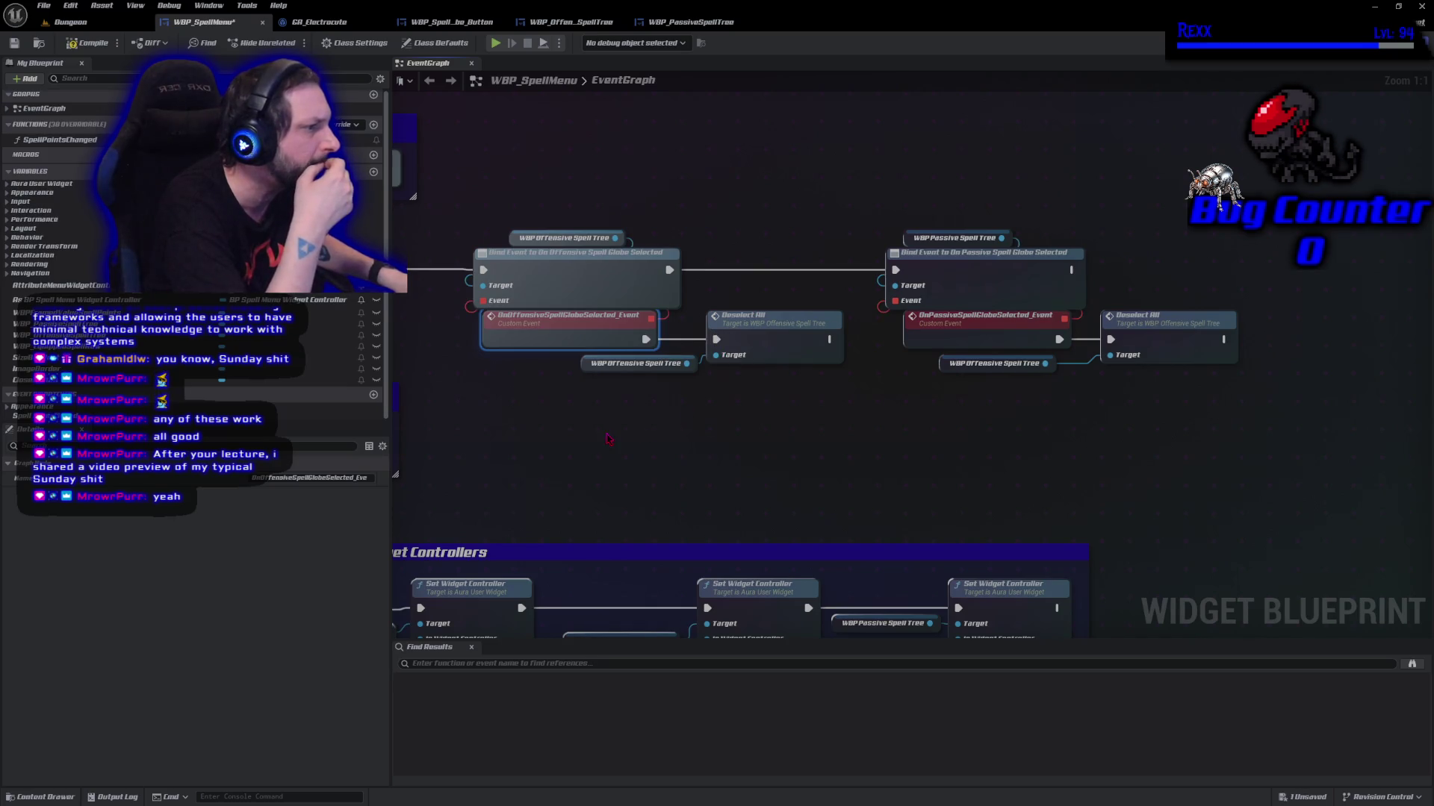
pyautogui.moveTo(608, 439); pyautogui.dragTo(941, 460)
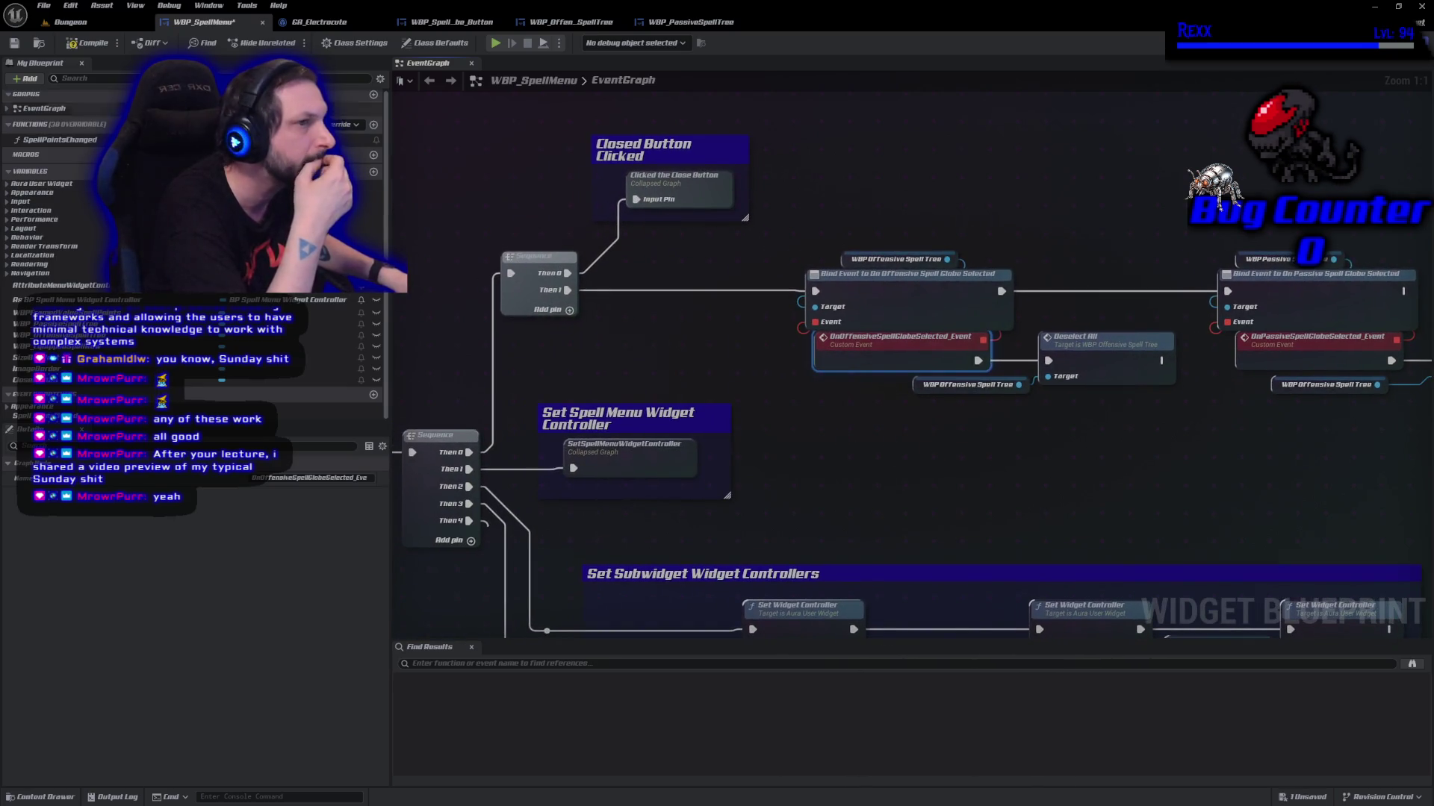
pyautogui.click(94, 50)
# Check WBP_Offen_SpellTree's DeselectAll function, then return to the passive-side nodes in WBP_SpellMenu
pyautogui.click(572, 22)
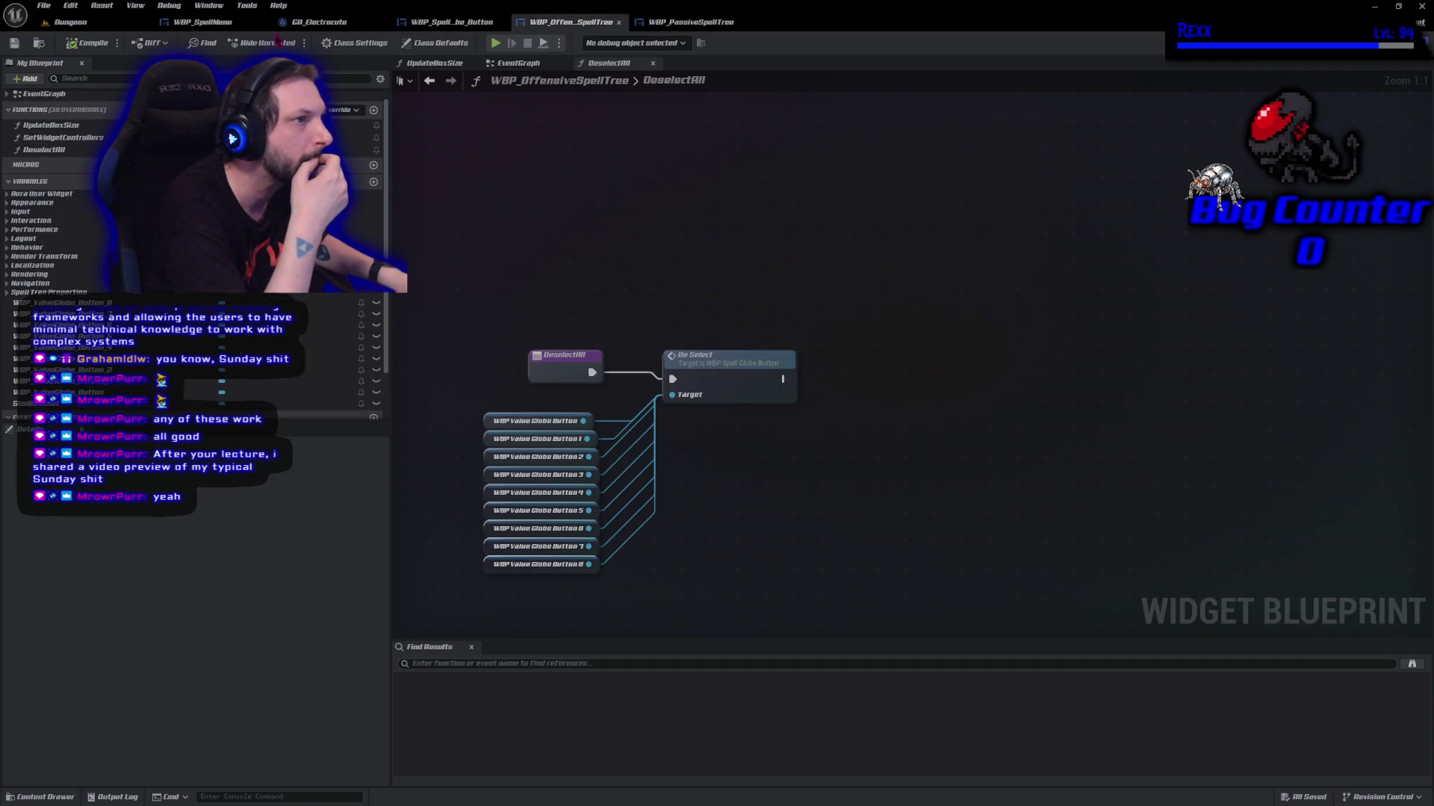
pyautogui.click(212, 25)
pyautogui.moveTo(1044, 433)
pyautogui.mouseDown()
pyautogui.moveTo(906, 401)
pyautogui.moveTo(757, 417)
pyautogui.mouseUp()
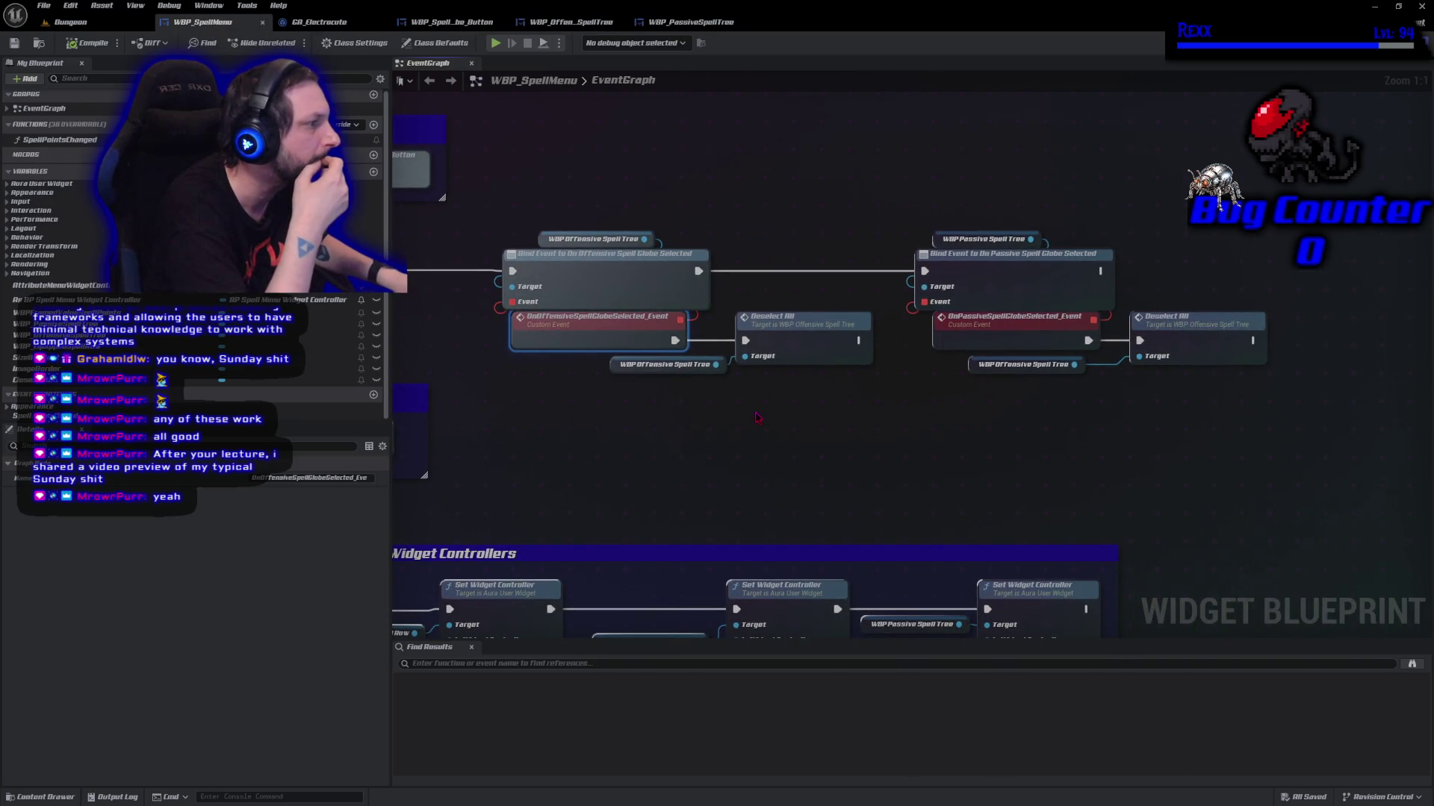
pyautogui.click(1023, 364)
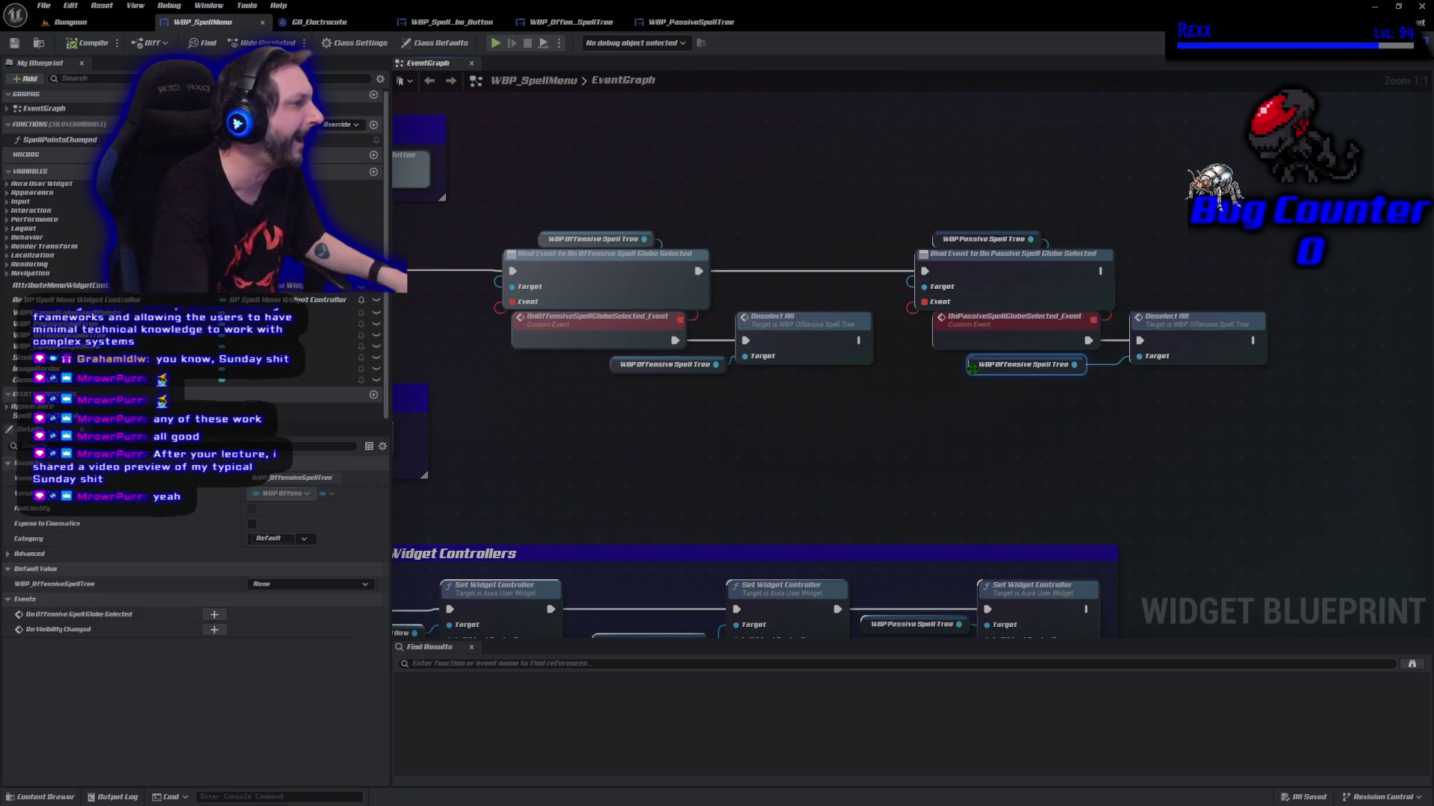
# Retarget the passive globe event's Deselect All to a WBP_PassiveSpellTree getter
pyautogui.press('Delete')
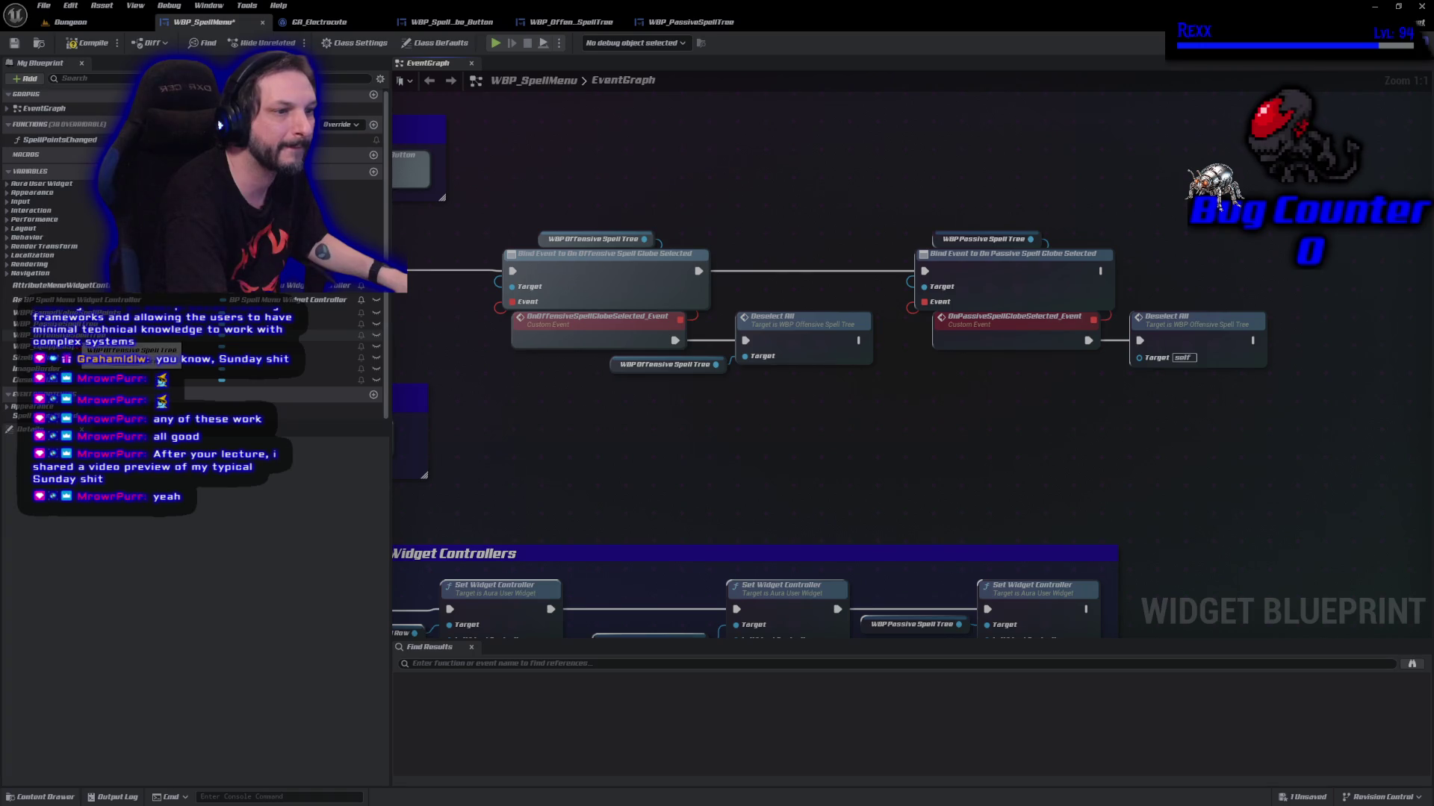
pyautogui.moveTo(112, 324)
pyautogui.mouseDown()
pyautogui.moveTo(509, 392)
pyautogui.moveTo(1142, 384)
pyautogui.moveTo(1143, 360)
pyautogui.mouseUp()
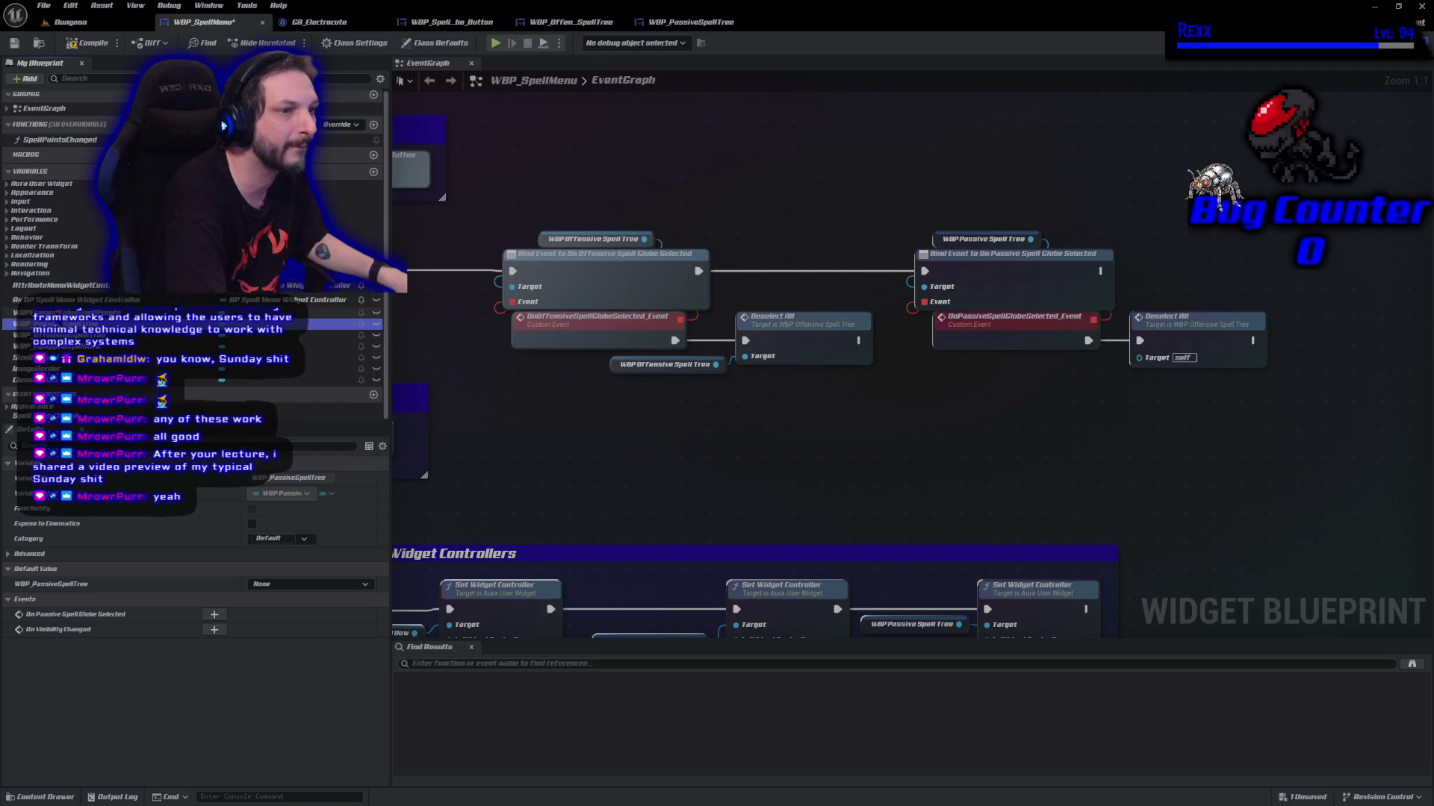
pyautogui.moveTo(368, 378)
pyautogui.mouseDown()
pyautogui.moveTo(1039, 394)
pyautogui.moveTo(1000, 372)
pyautogui.mouseUp()
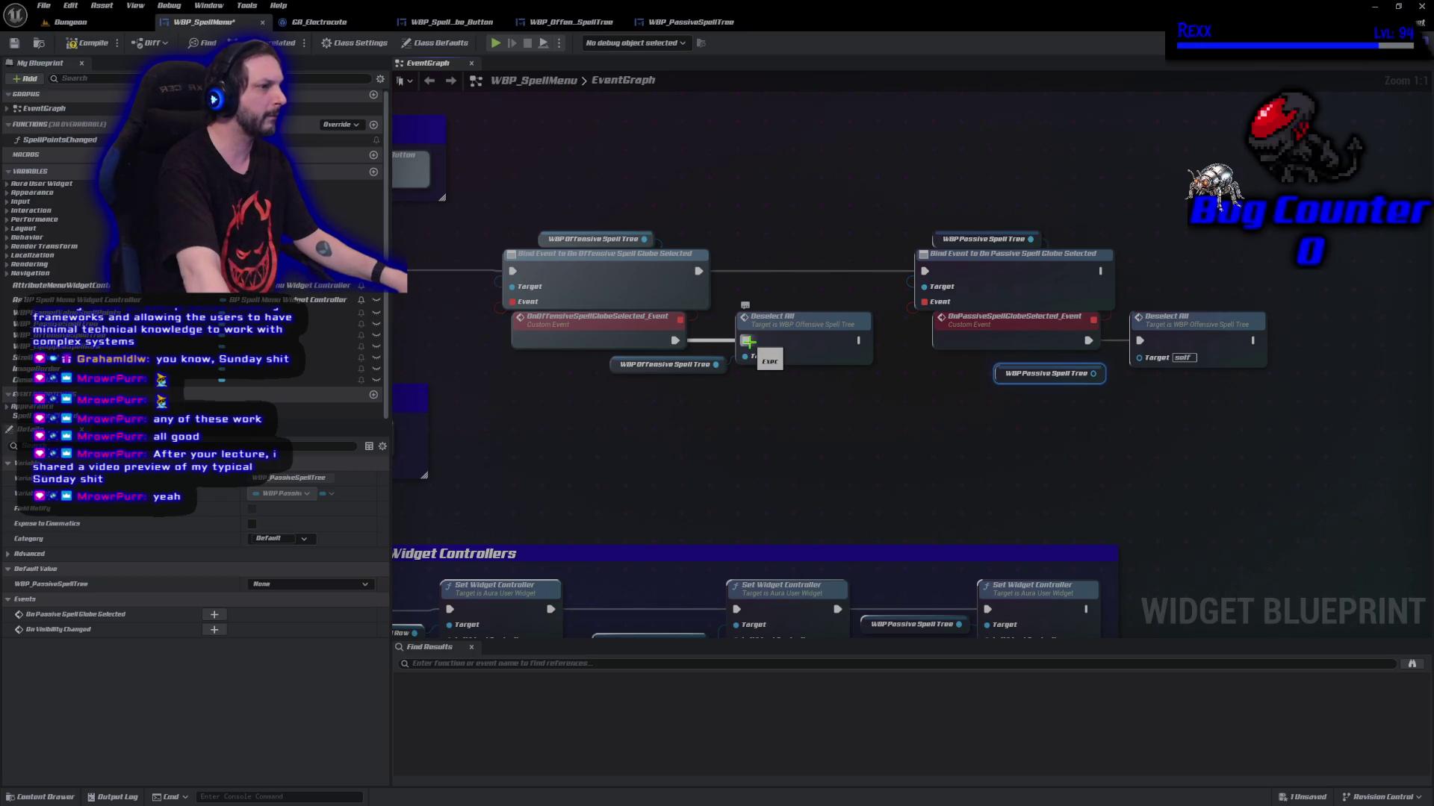
pyautogui.click(1165, 317)
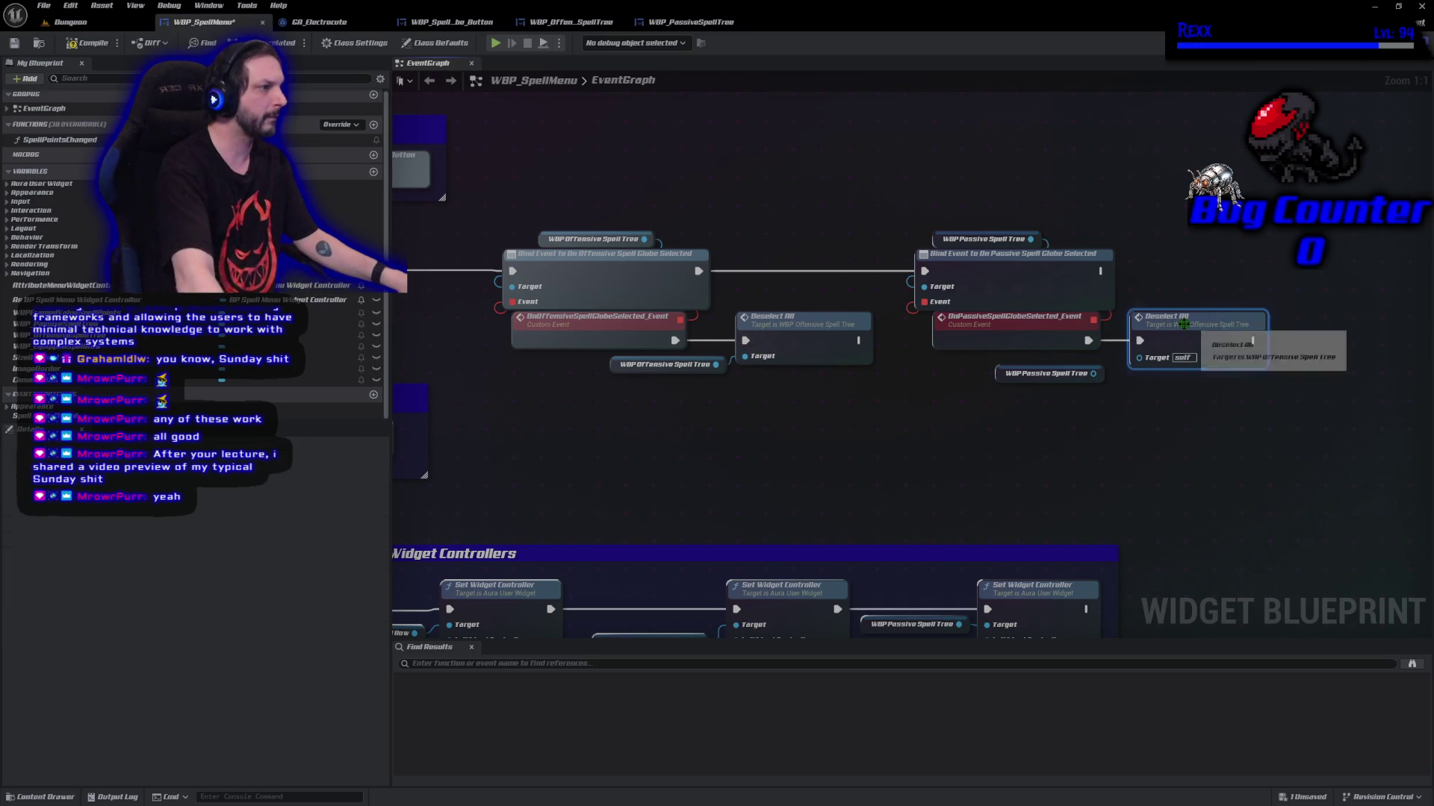
pyautogui.press('Delete')
pyautogui.moveTo(1095, 375); pyautogui.dragTo(1141, 371)
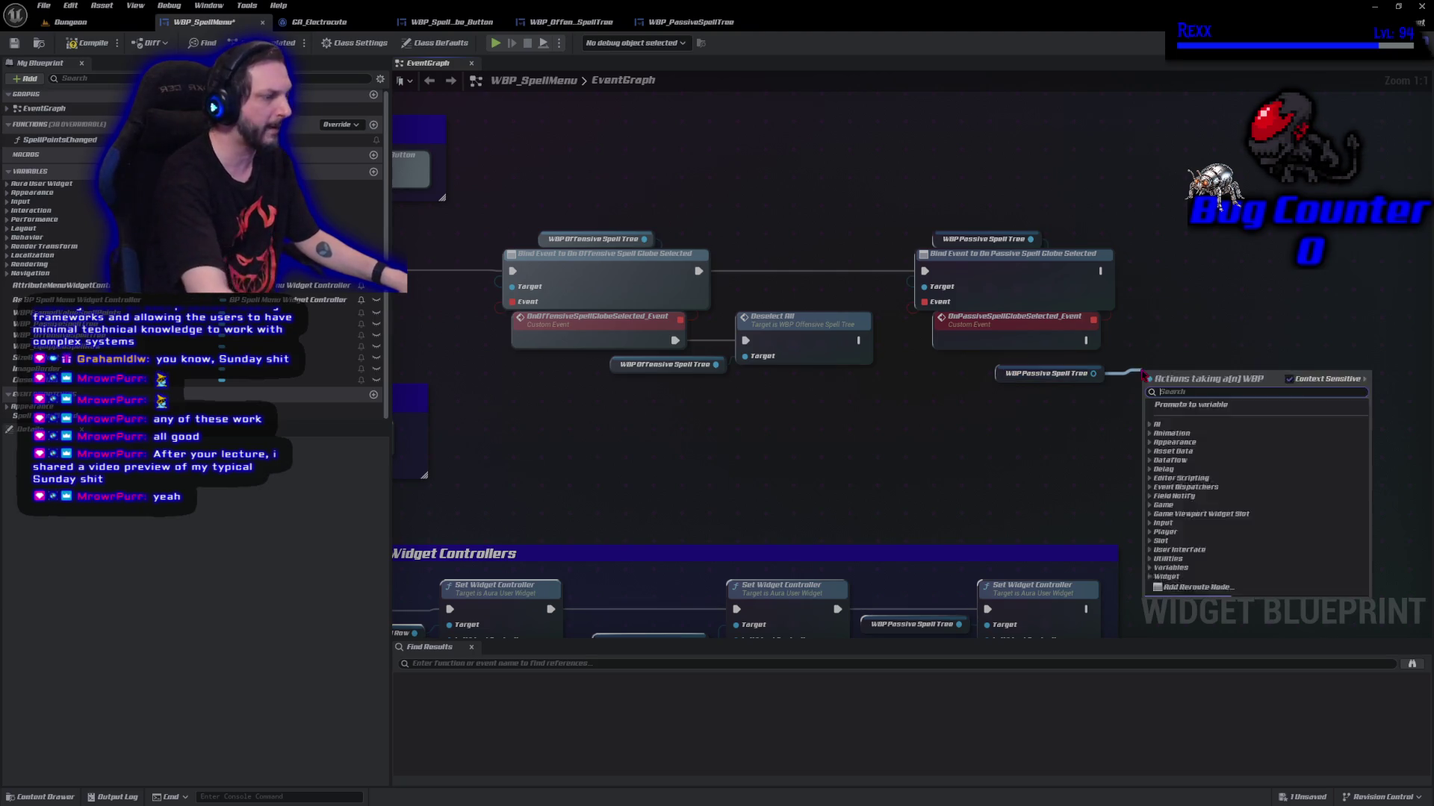
pyautogui.write('dese')
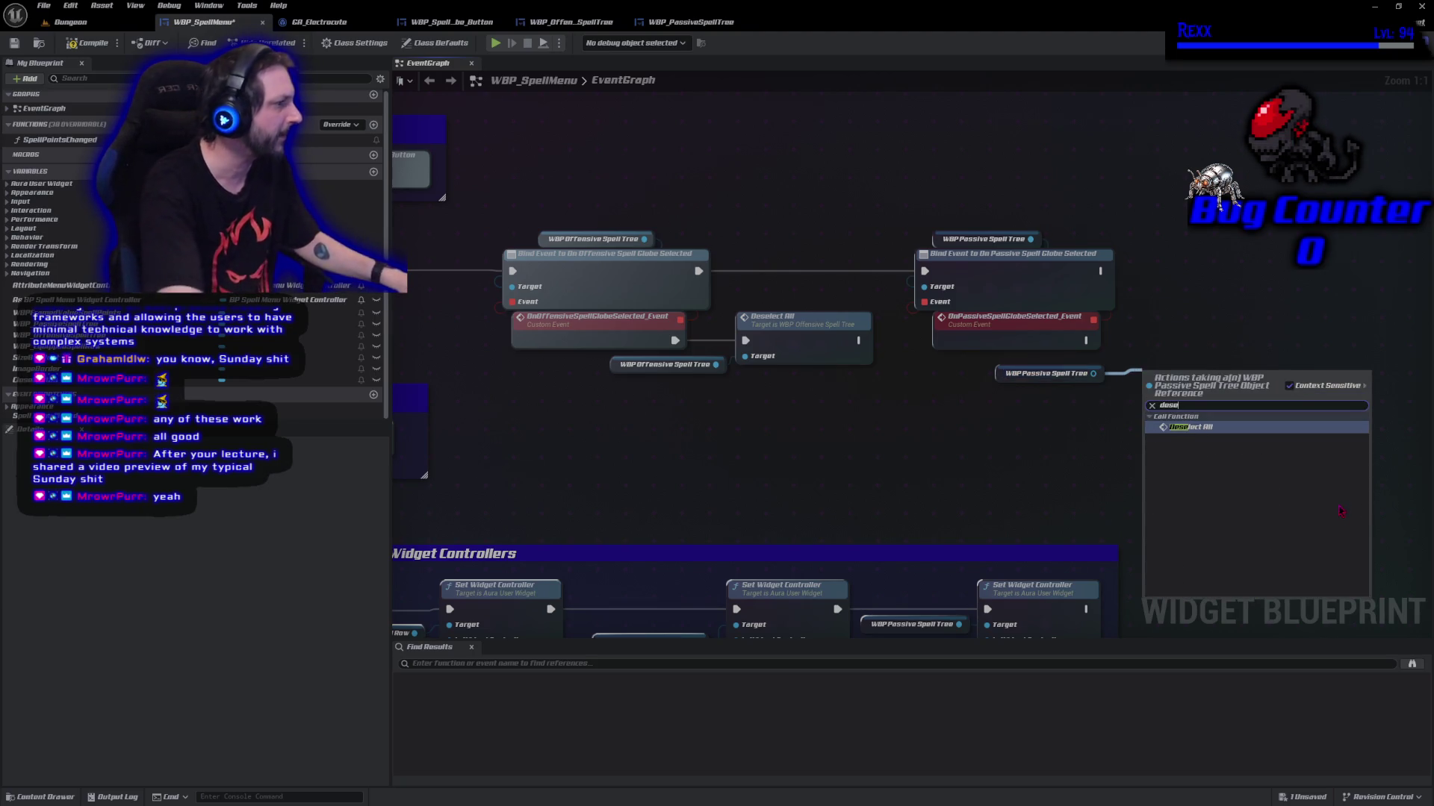
pyautogui.click(1233, 432)
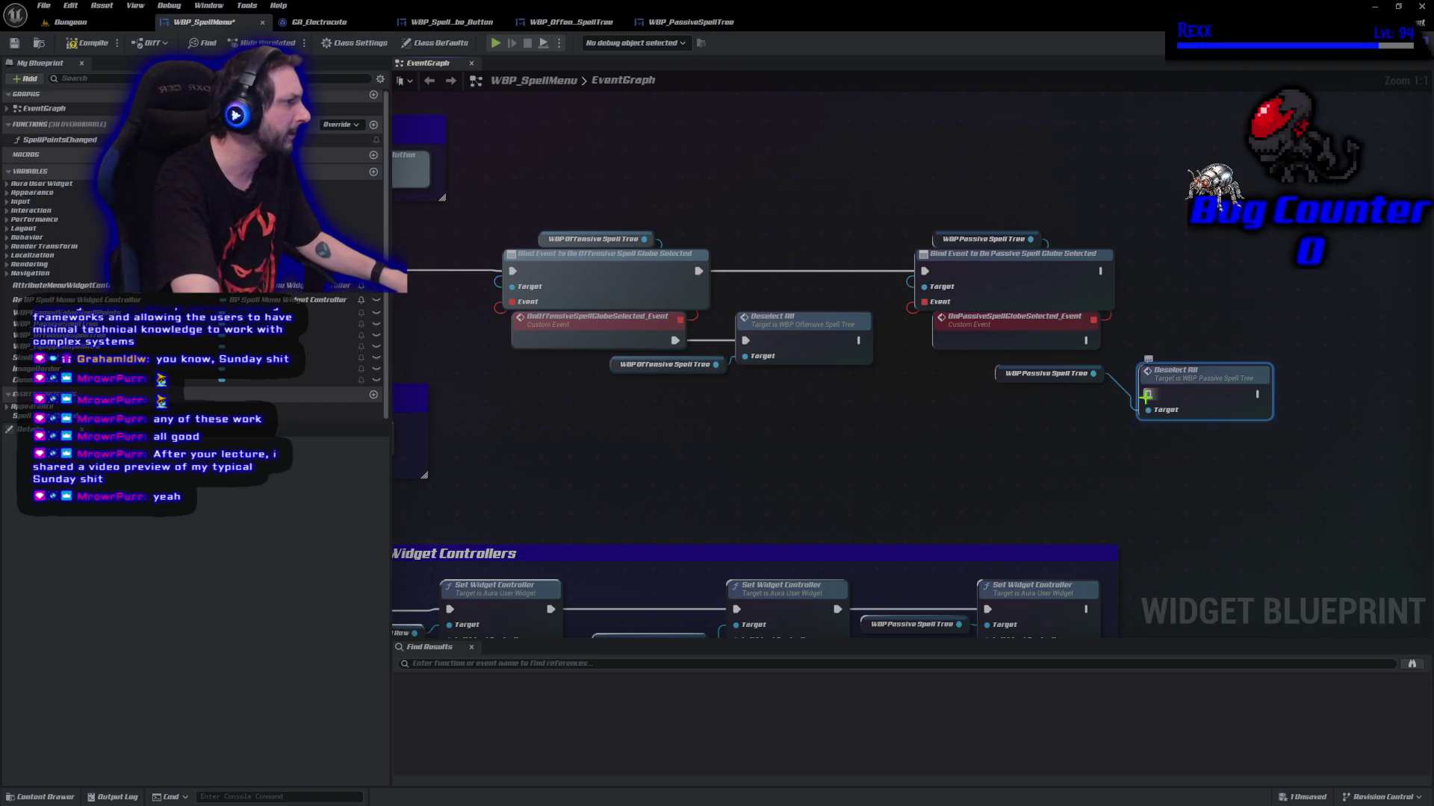
pyautogui.moveTo(1108, 345); pyautogui.dragTo(1086, 339)
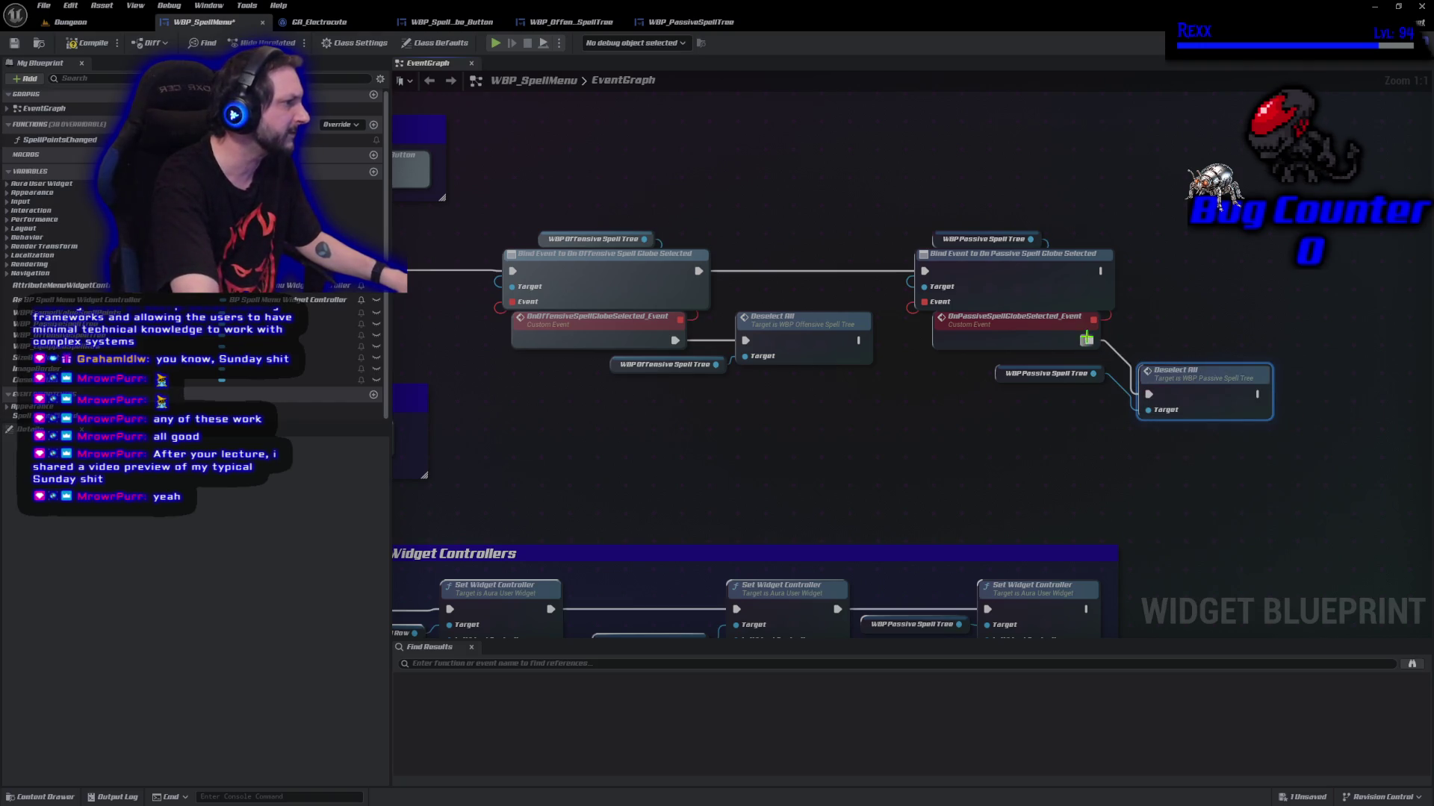
# Compile, start play mode and open the Abilities menu in game
pyautogui.click(90, 42)
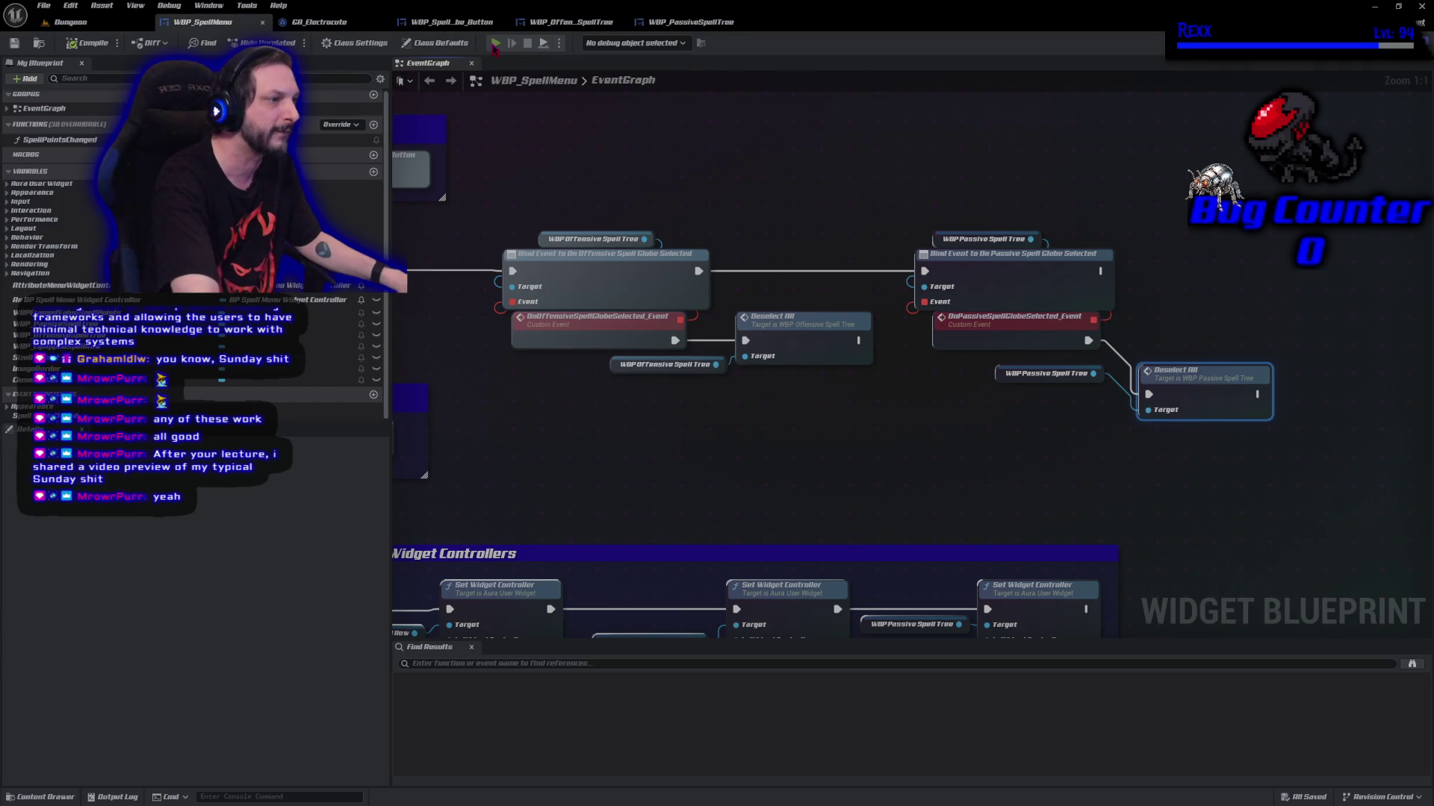
pyautogui.click(495, 43)
pyautogui.click(1269, 755)
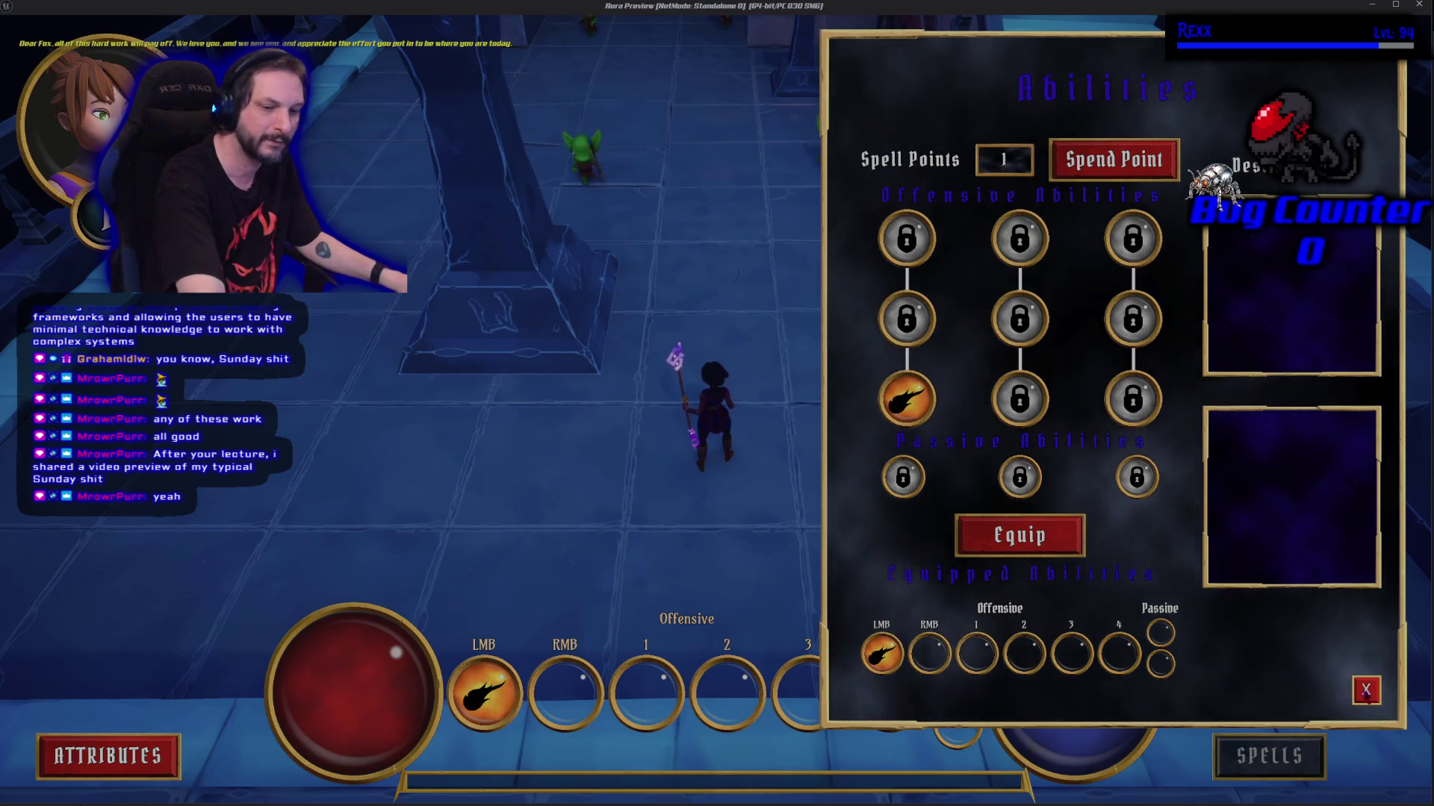
# Stop play, disconnect both globe events and swap the two Deselect All node pairs
pyautogui.press('Escape')
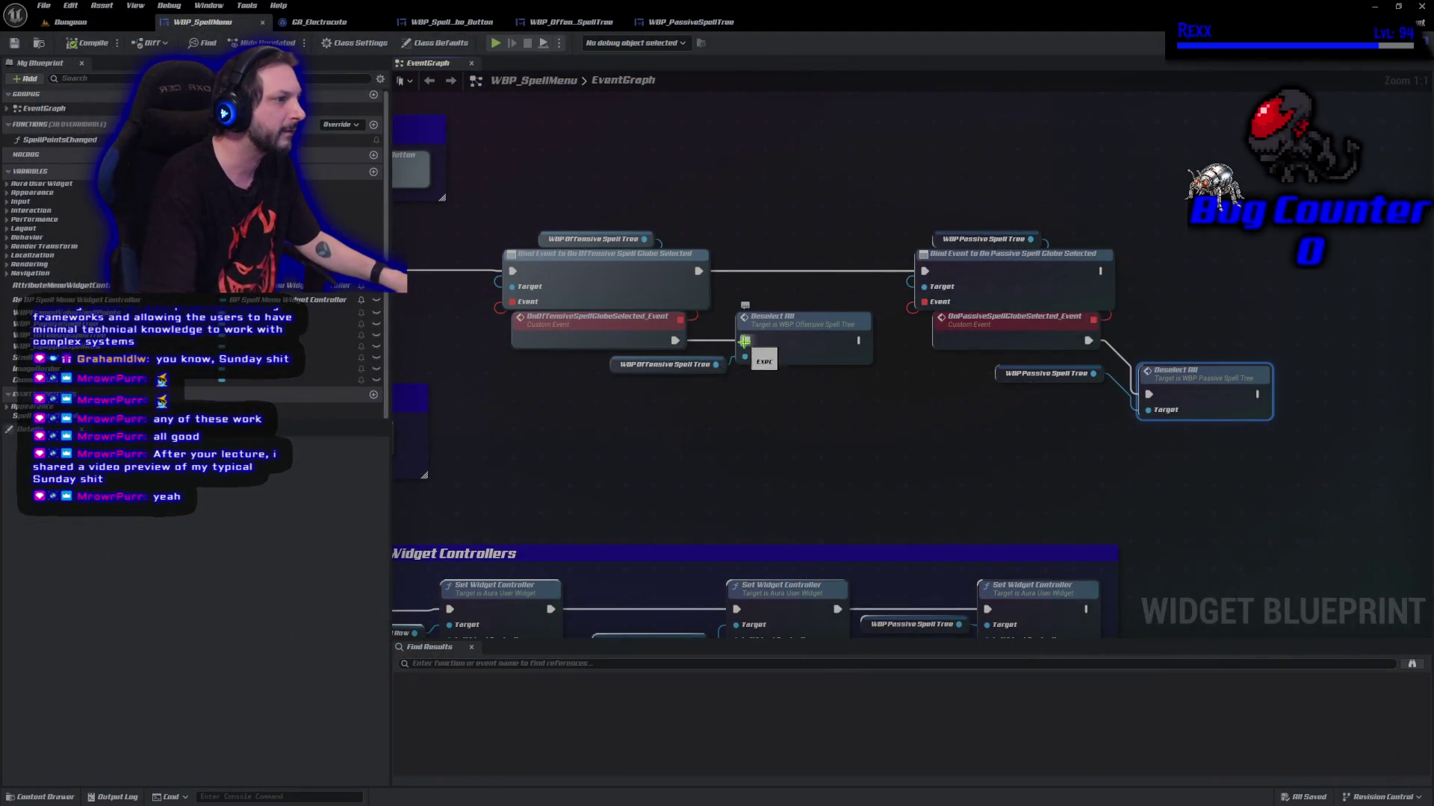
pyautogui.keyDown('alt'); pyautogui.click(745, 340); pyautogui.keyUp('alt')
pyautogui.keyDown('alt'); pyautogui.click(1149, 394); pyautogui.keyUp('alt')
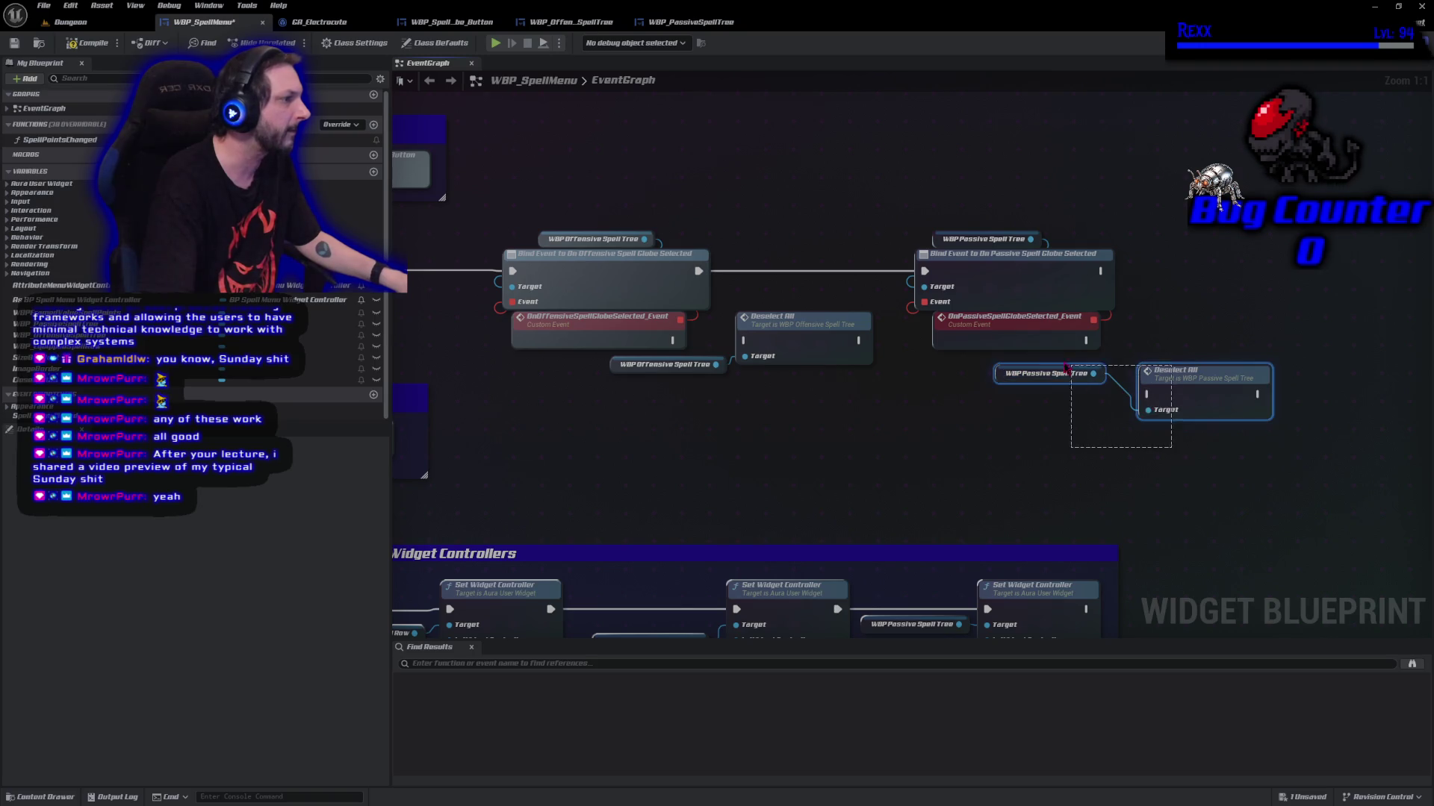
pyautogui.moveTo(1171, 386); pyautogui.dragTo(770, 450)
pyautogui.moveTo(822, 390); pyautogui.dragTo(703, 352)
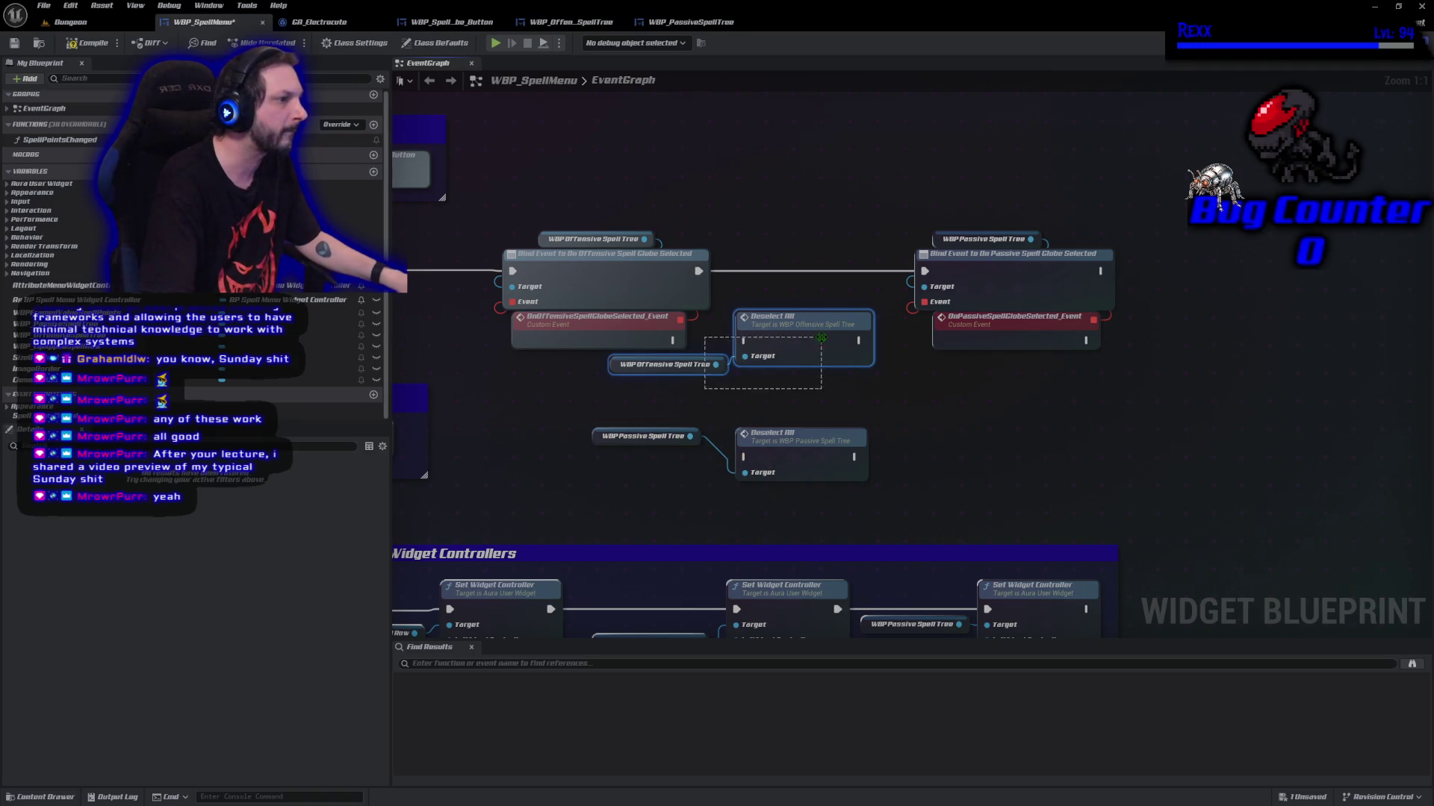
pyautogui.moveTo(839, 330)
pyautogui.mouseDown()
pyautogui.moveTo(1230, 419)
pyautogui.moveTo(1221, 329)
pyautogui.mouseUp()
pyautogui.moveTo(1085, 340); pyautogui.dragTo(1131, 341)
# Wire the offensive event to Deselect All on the passive tree and save
pyautogui.moveTo(788, 446); pyautogui.dragTo(769, 331)
pyautogui.moveTo(674, 341); pyautogui.dragTo(728, 340)
pyautogui.moveTo(592, 437); pyautogui.dragTo(577, 365)
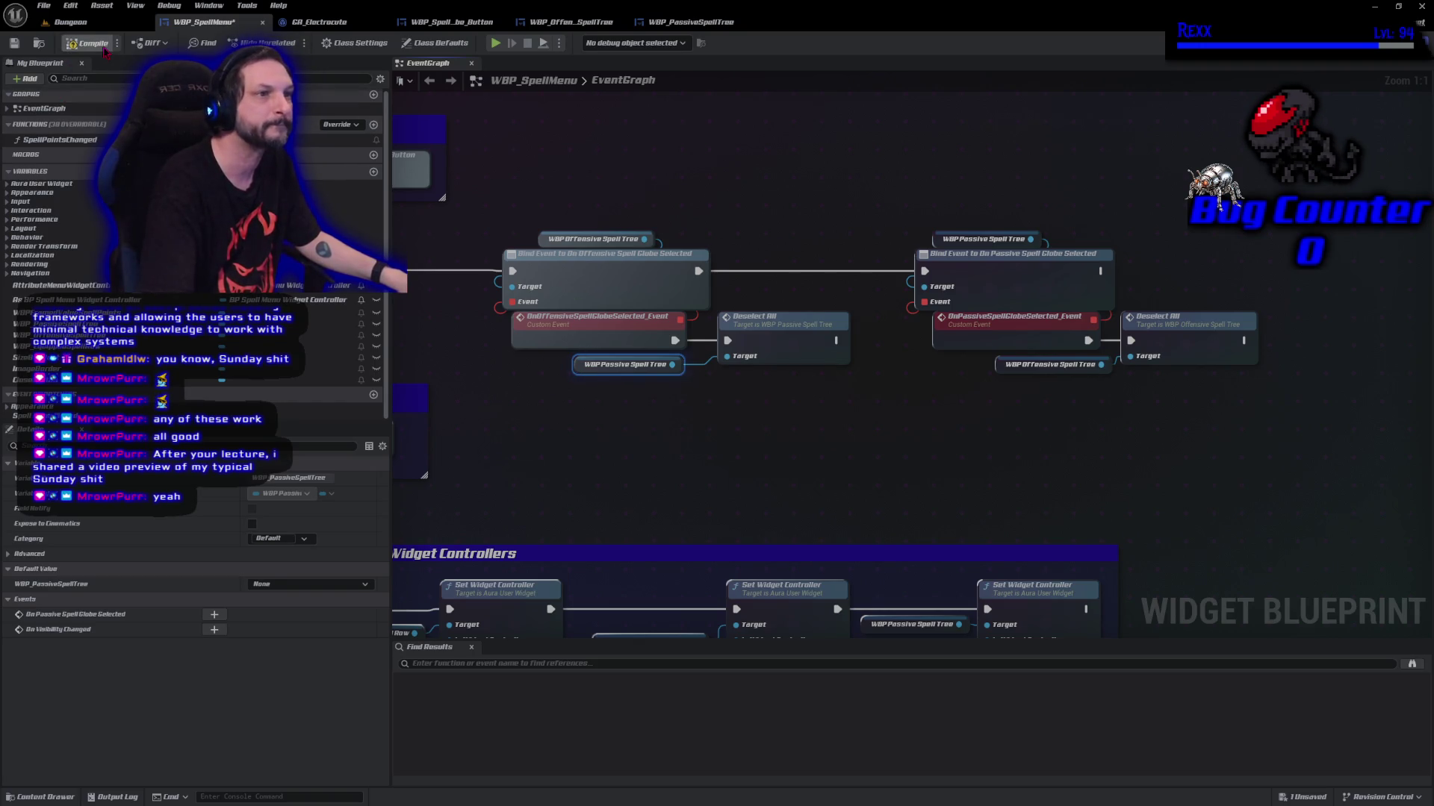
pyautogui.hotkey('ctrl', 's')
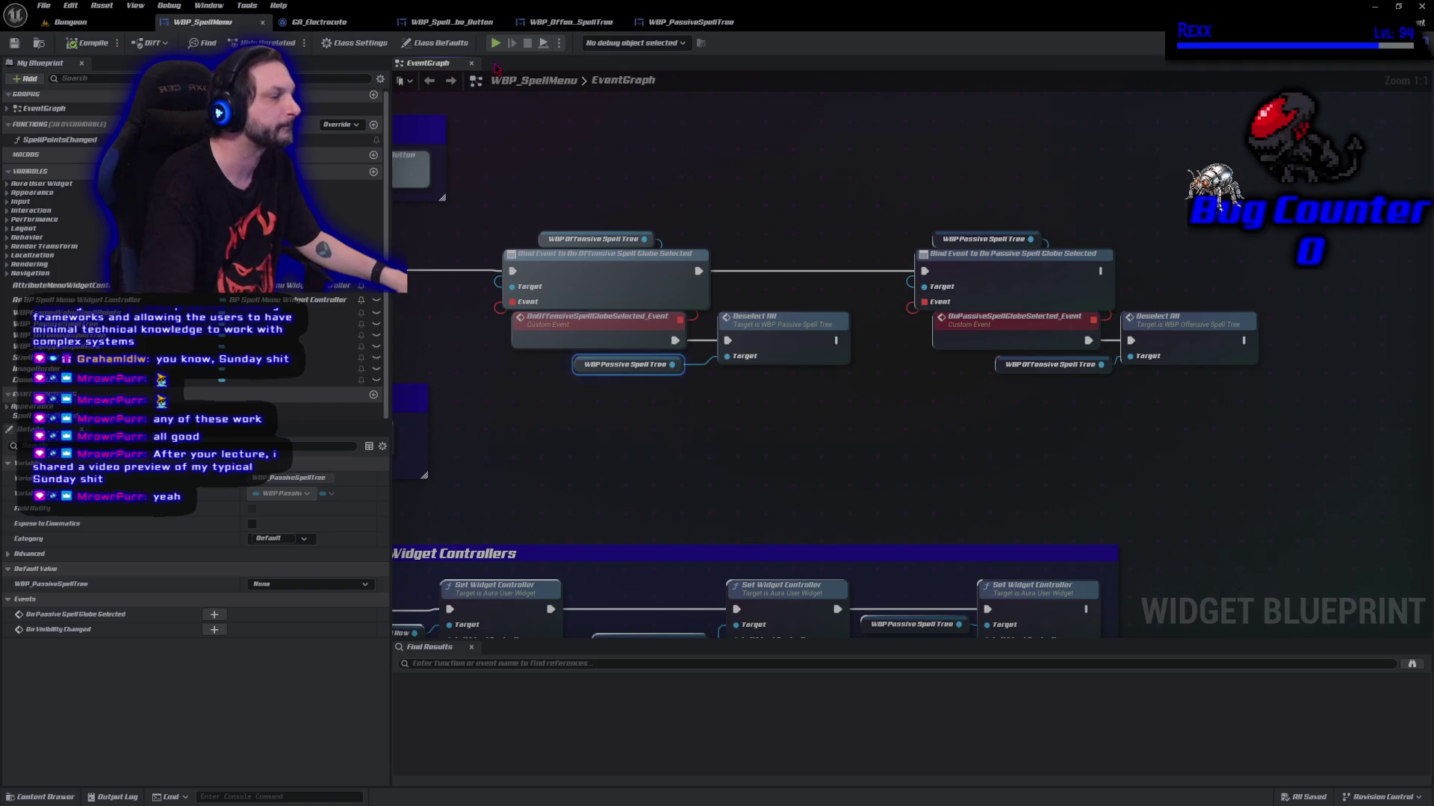
# Play-test the Abilities menu by selecting offensive and passive globes, then close it and stop
pyautogui.hotkey('alt', 'Tab')
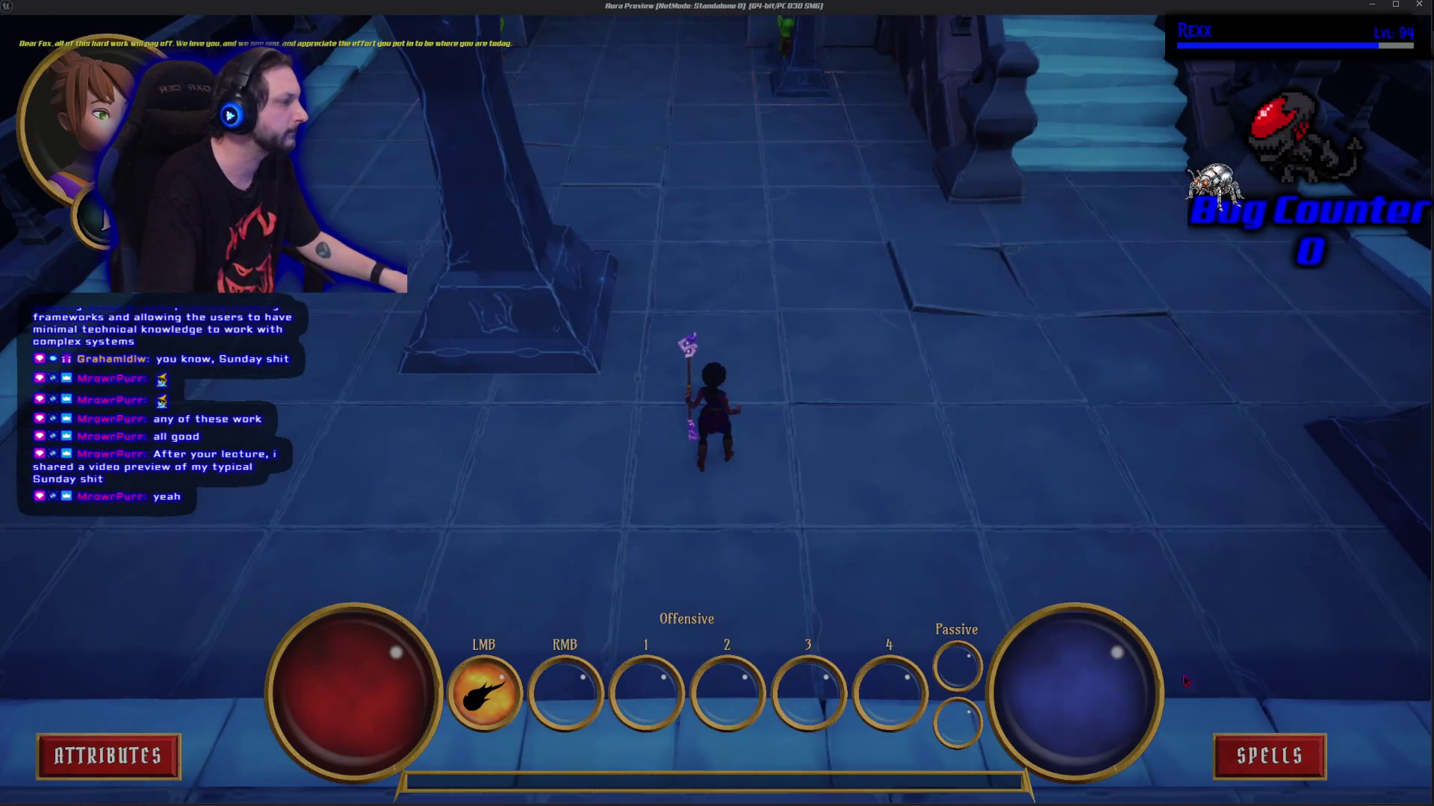
pyautogui.click(1269, 756)
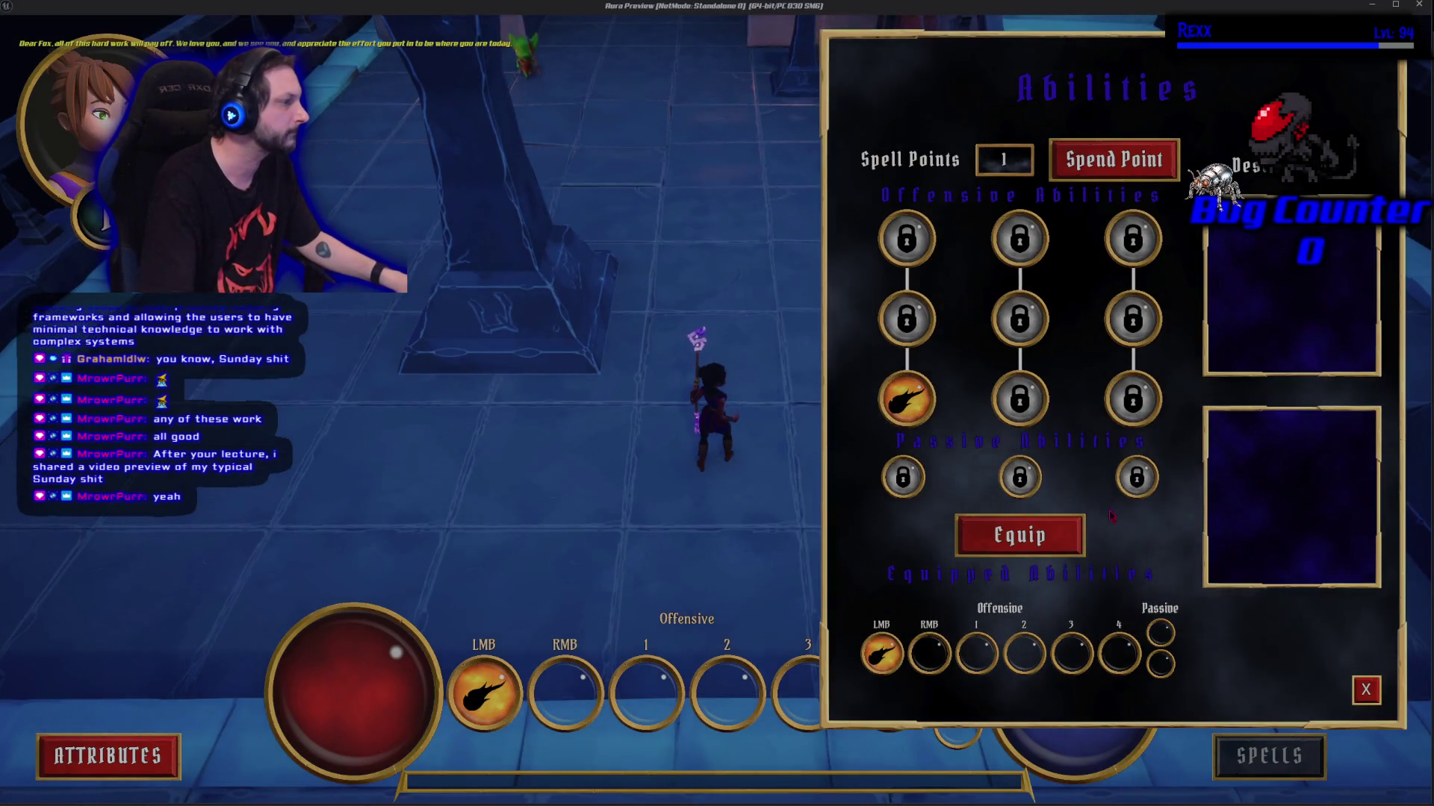
pyautogui.click(1133, 400)
pyautogui.click(1136, 478)
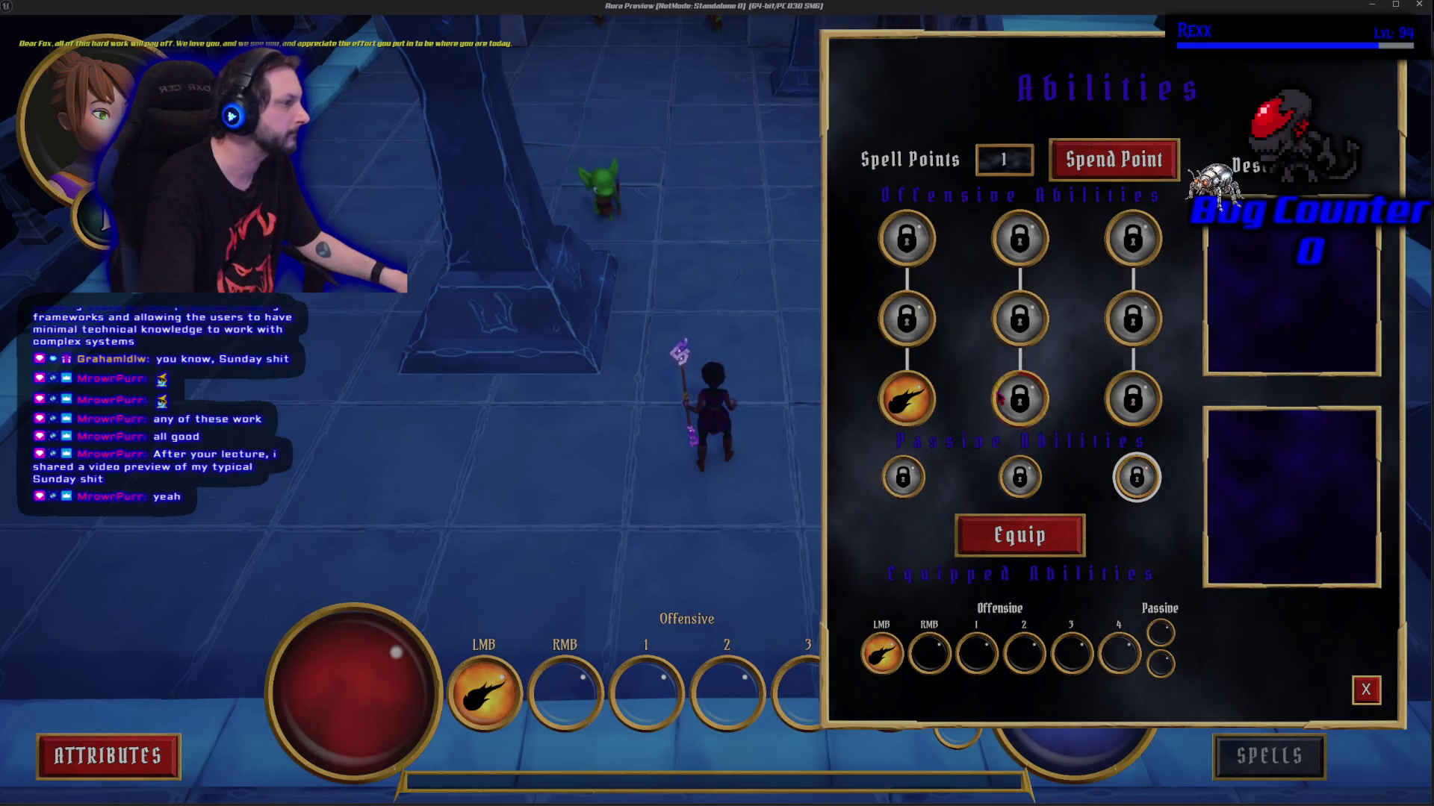
pyautogui.click(1019, 400)
pyautogui.click(1019, 320)
pyautogui.click(1133, 320)
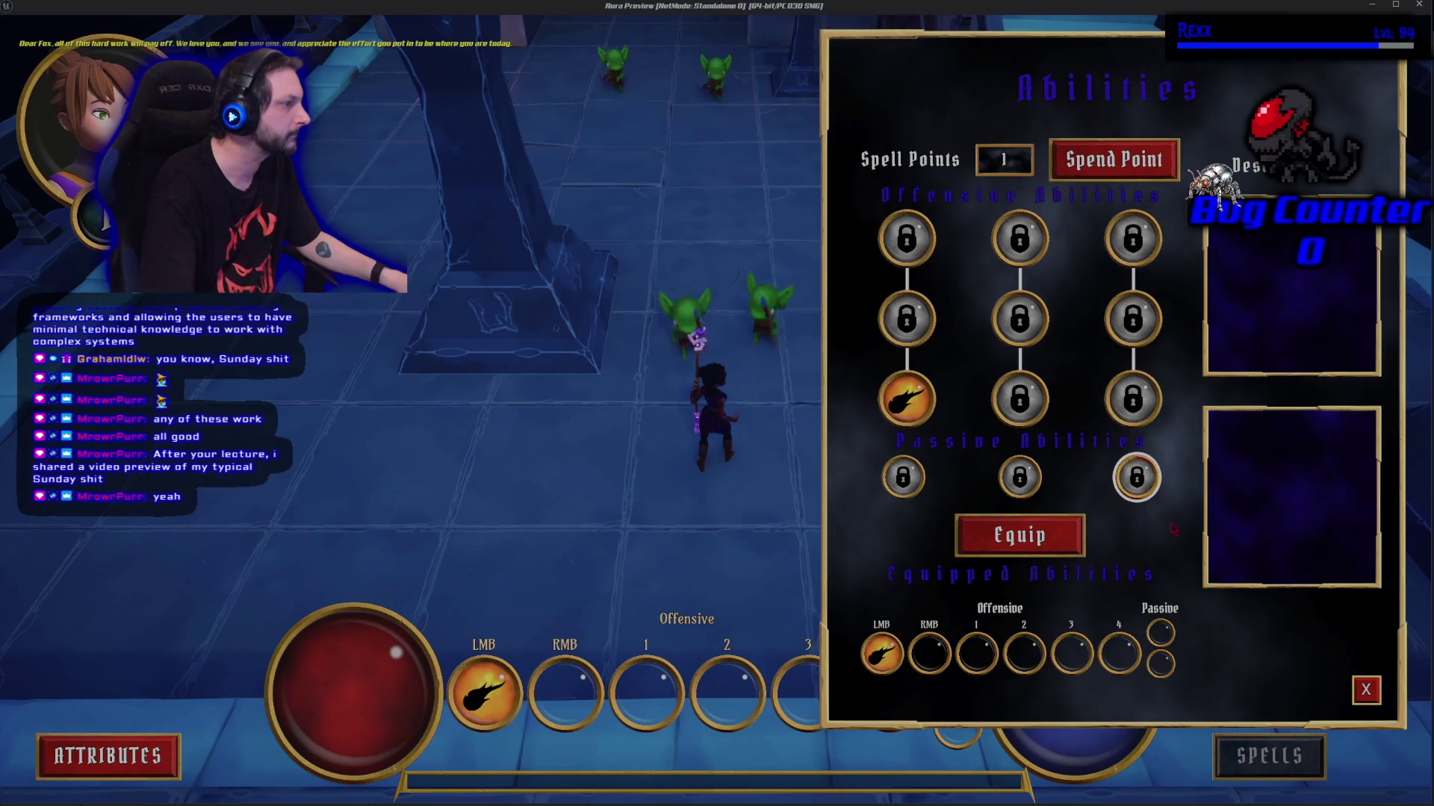
pyautogui.click(1362, 687)
pyautogui.hotkey('alt', 'Tab')
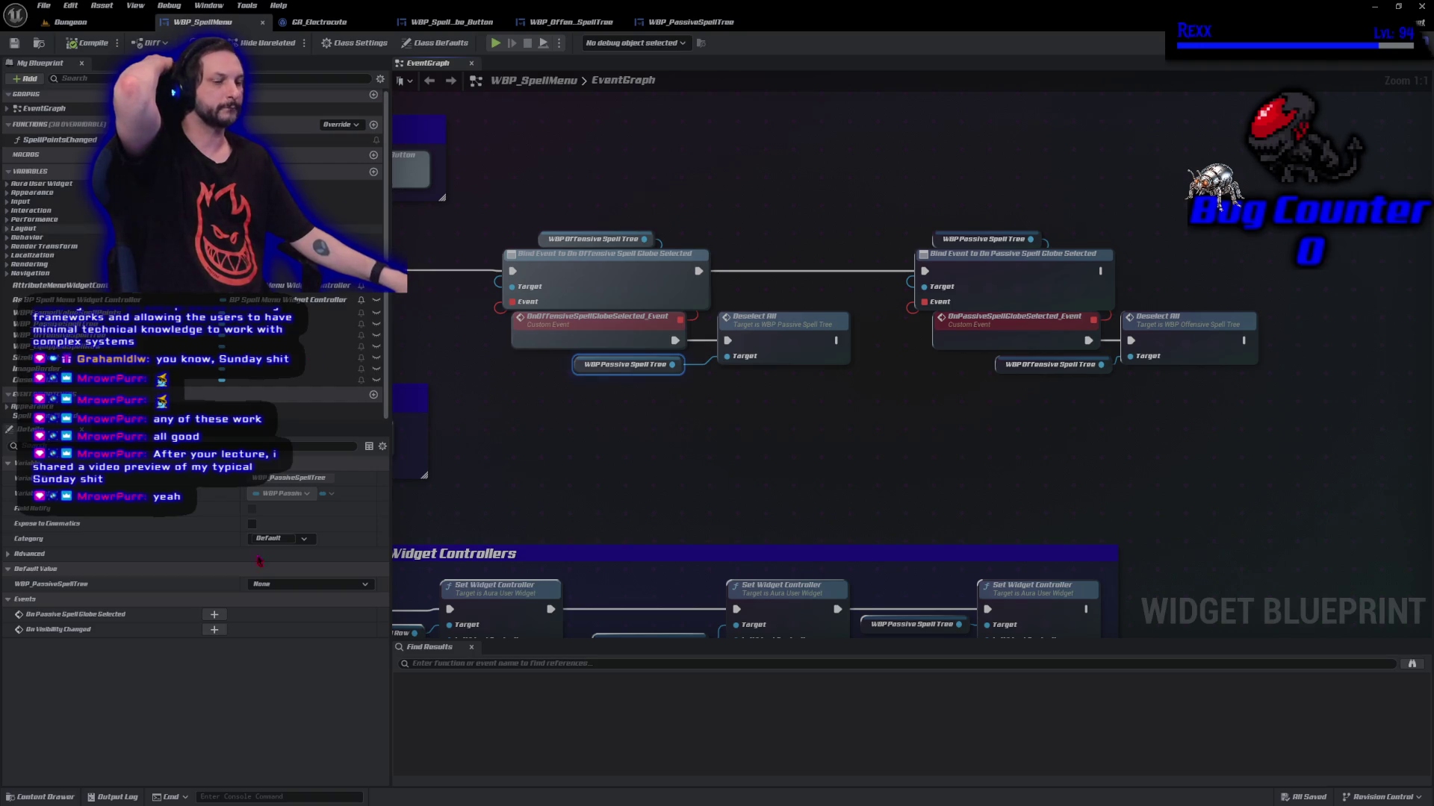
# Open WBP_SpellGlobe_Button from SpellGlobes and show SelectAnimation in the Designer timeline
pyautogui.click(65, 797)
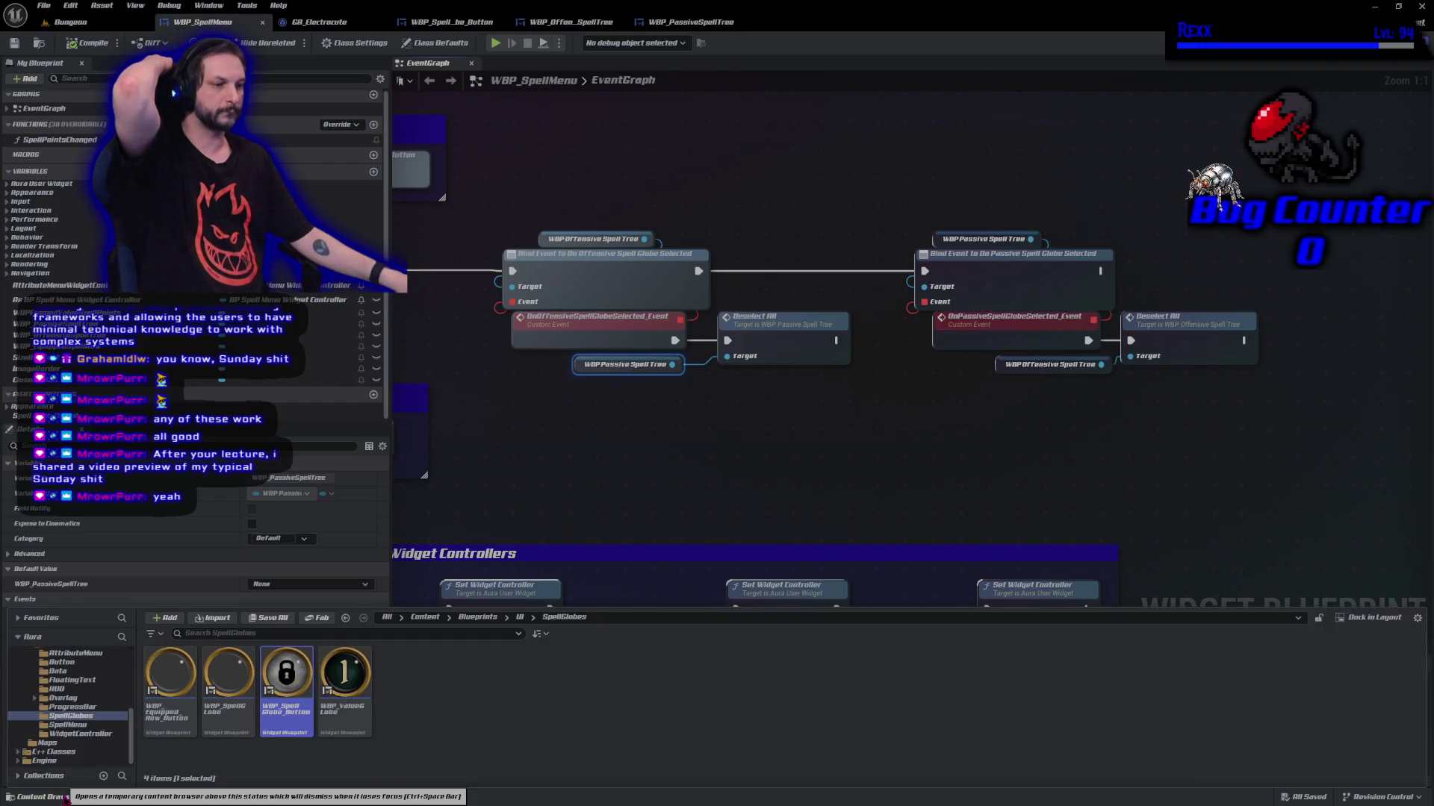
pyautogui.click(448, 22)
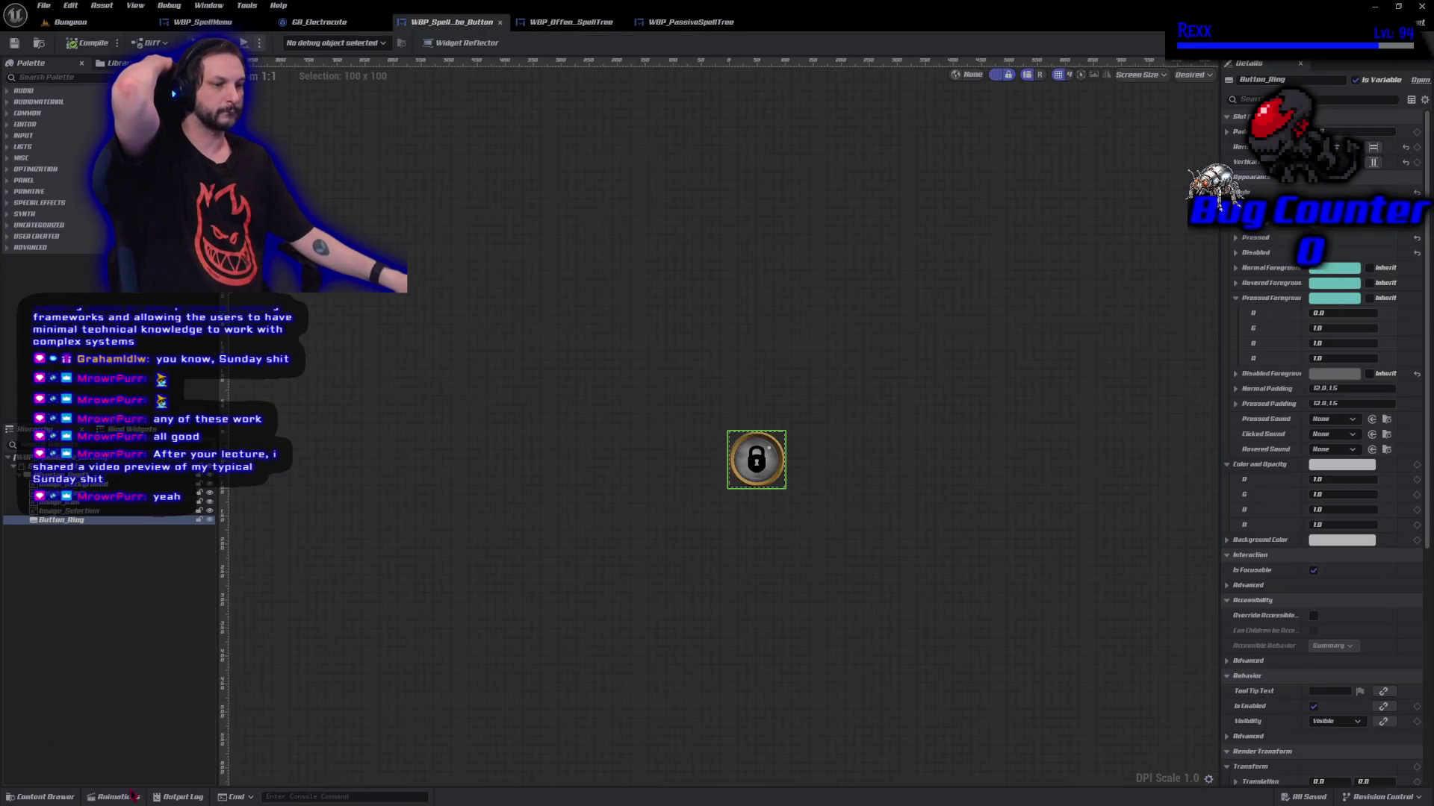
pyautogui.click(112, 797)
pyautogui.click(45, 539)
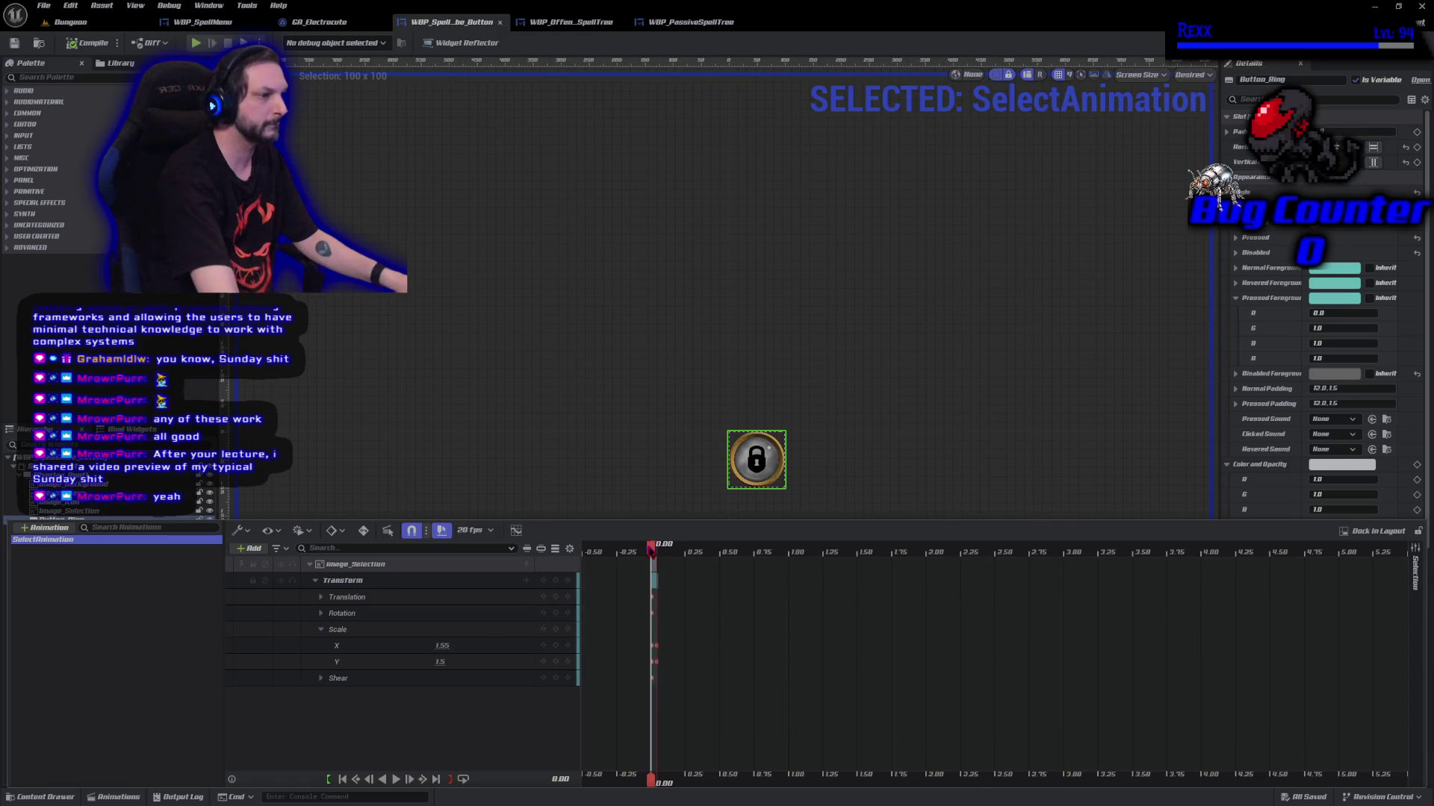
# Select Image_Selection and preview SelectAnimation's scale at the 0.05 s key
pyautogui.moveTo(651, 549); pyautogui.dragTo(663, 557)
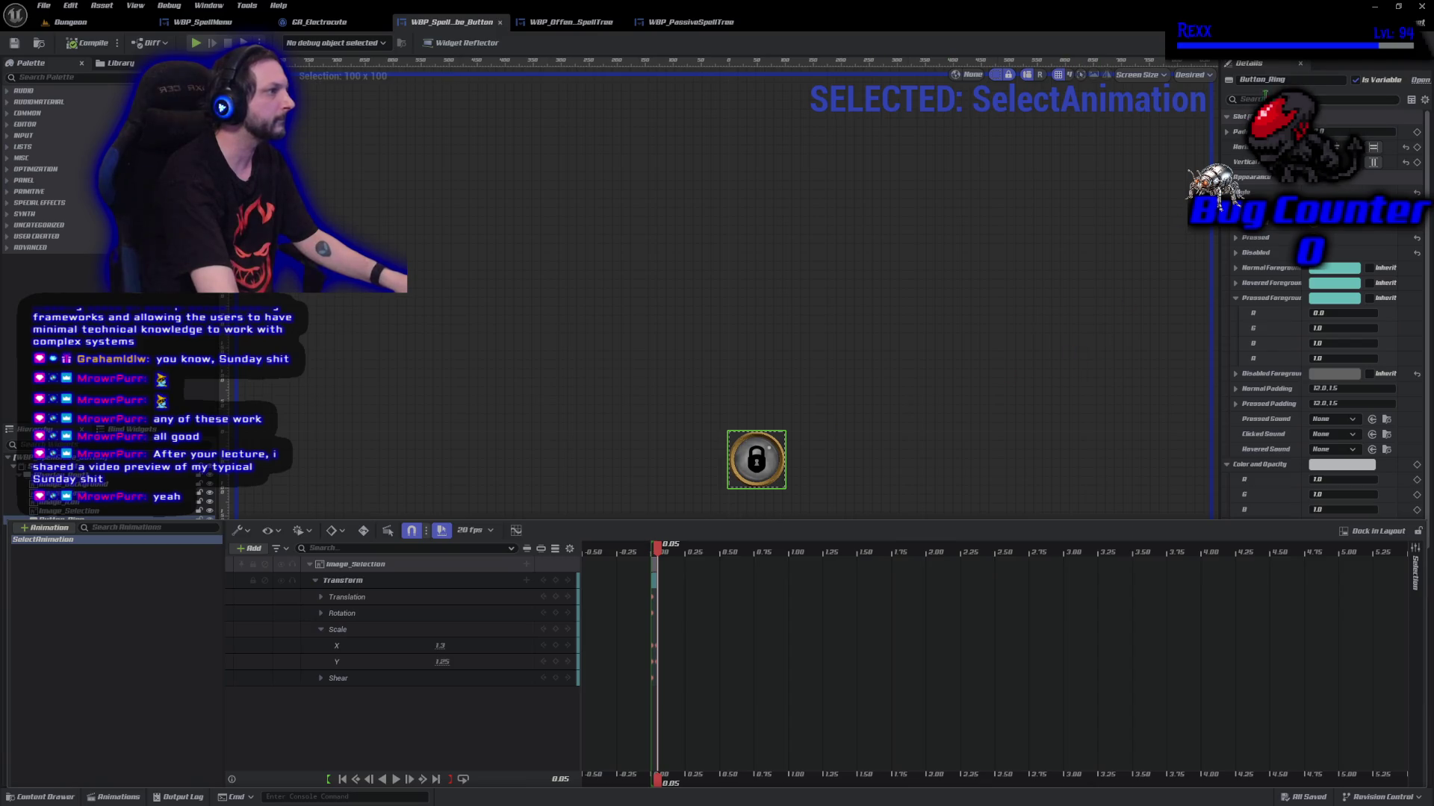
pyautogui.hotkey('ctrl', 'shift', 'space')
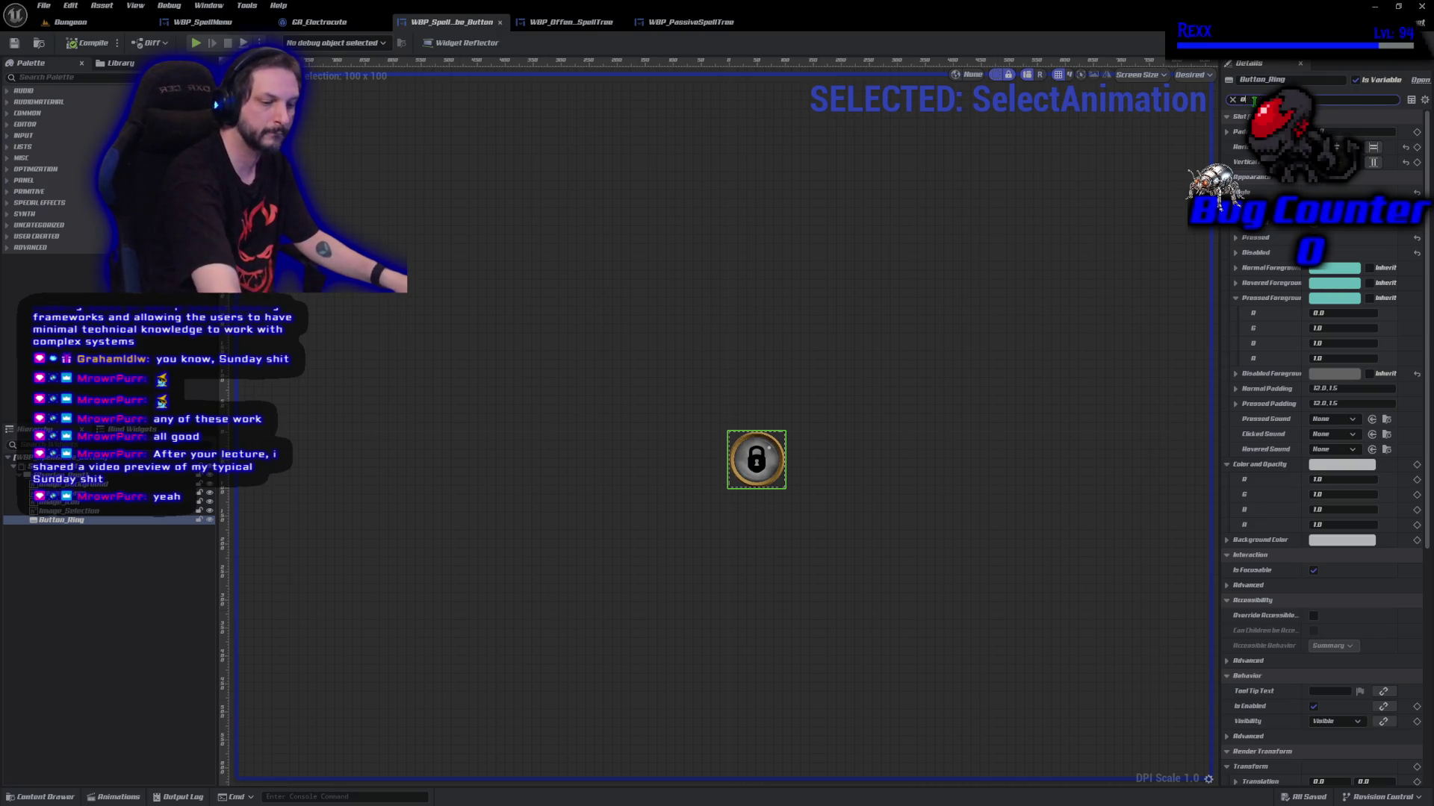
pyautogui.write('opac')
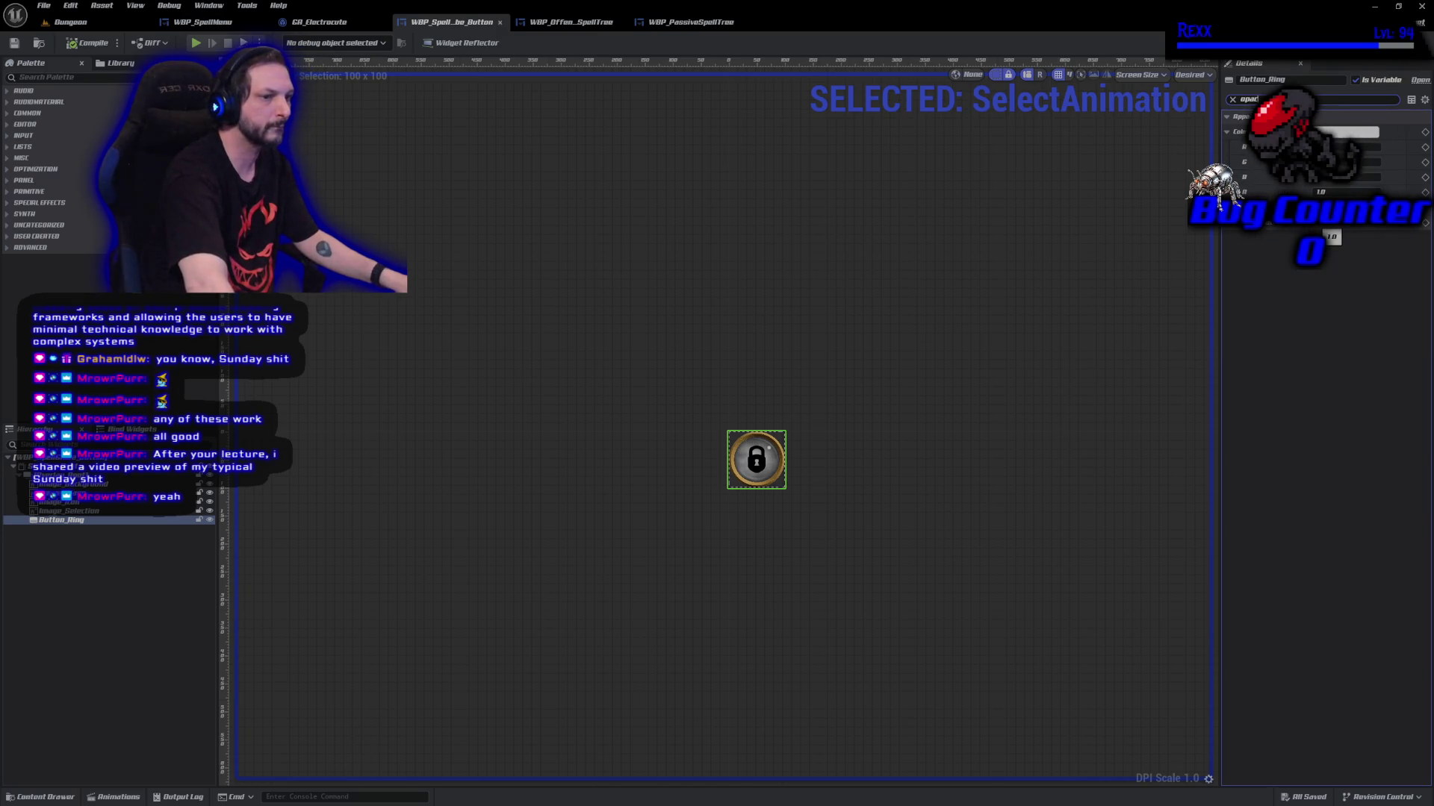
pyautogui.click(80, 511)
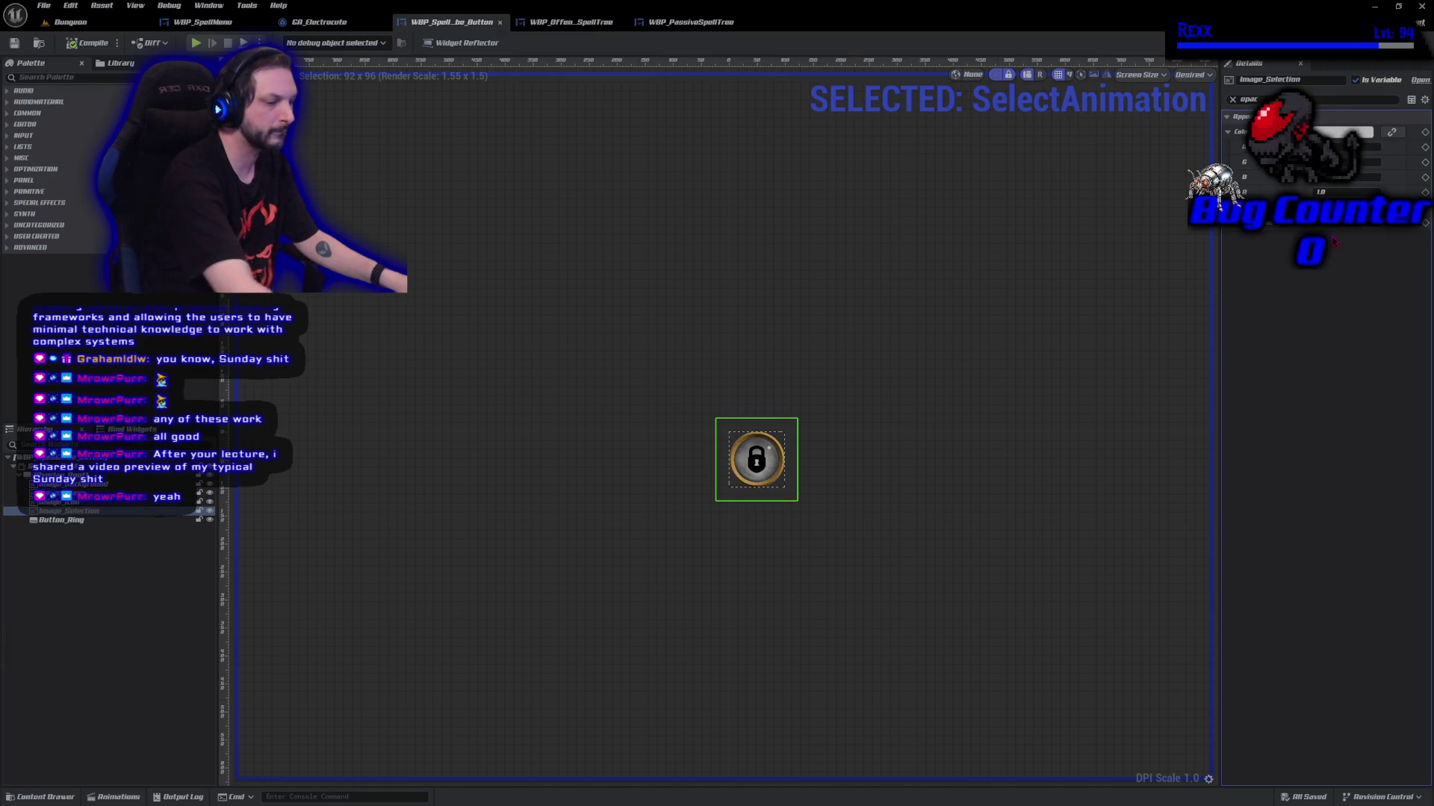
pyautogui.scroll(4, 765, 551)
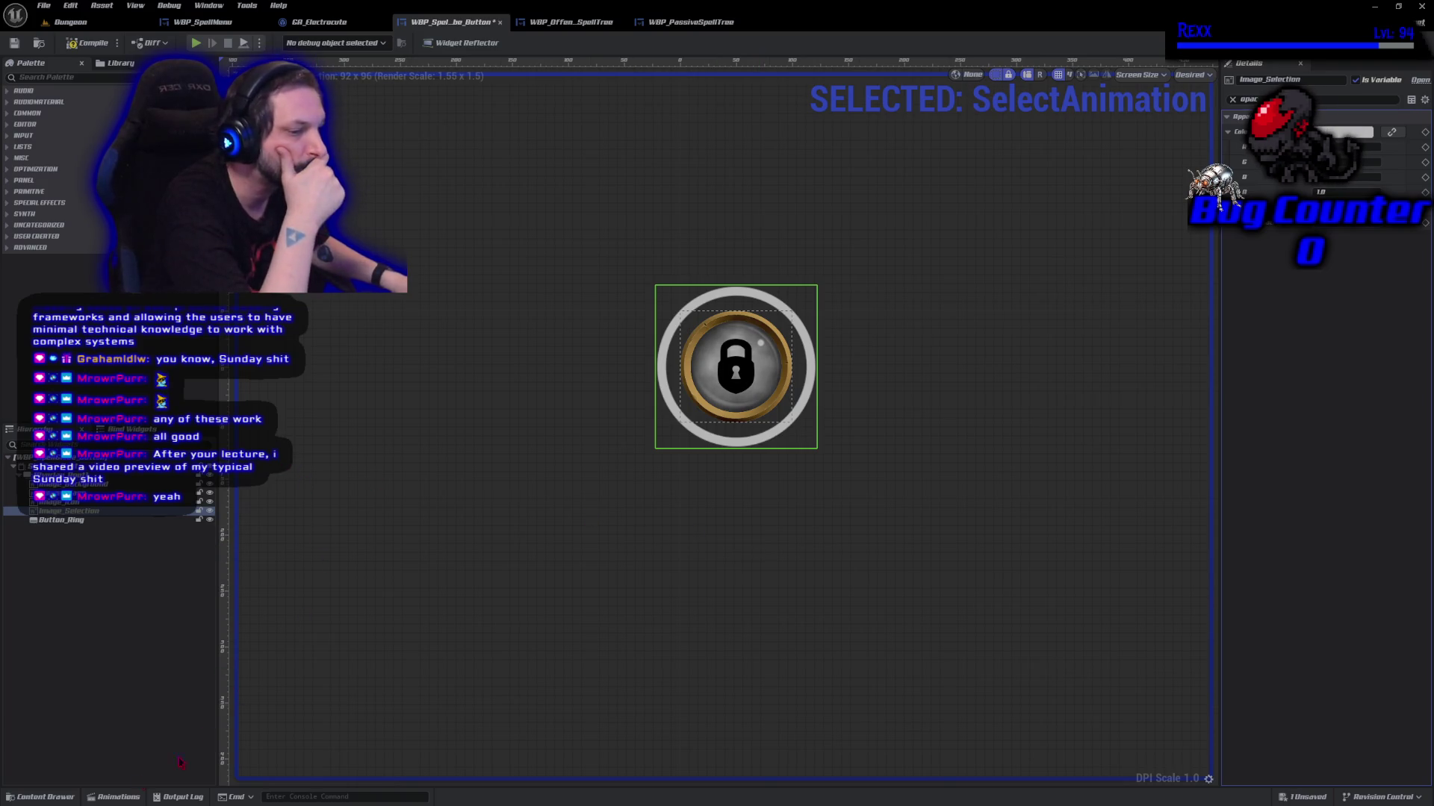
pyautogui.click(105, 799)
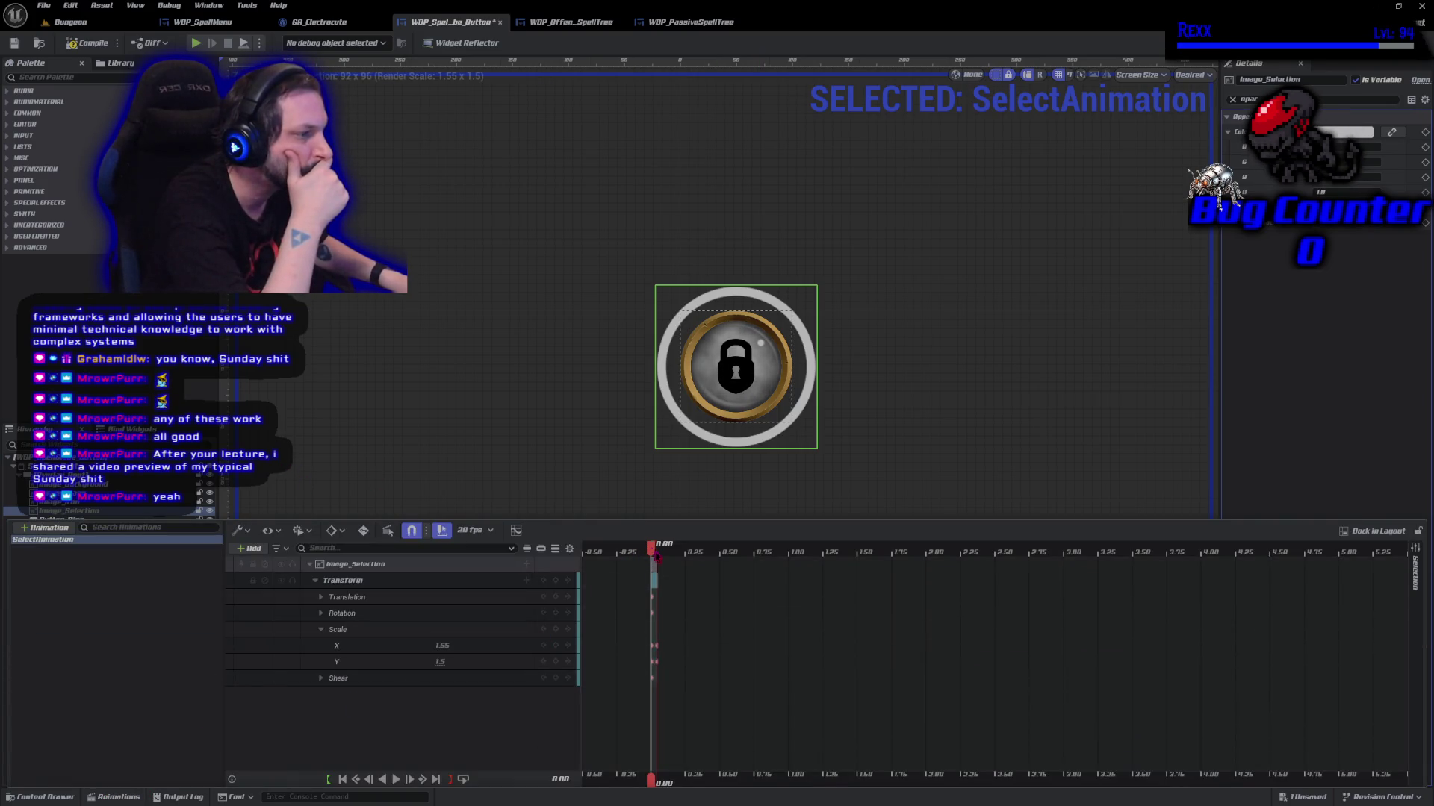
pyautogui.moveTo(652, 552); pyautogui.dragTo(653, 558)
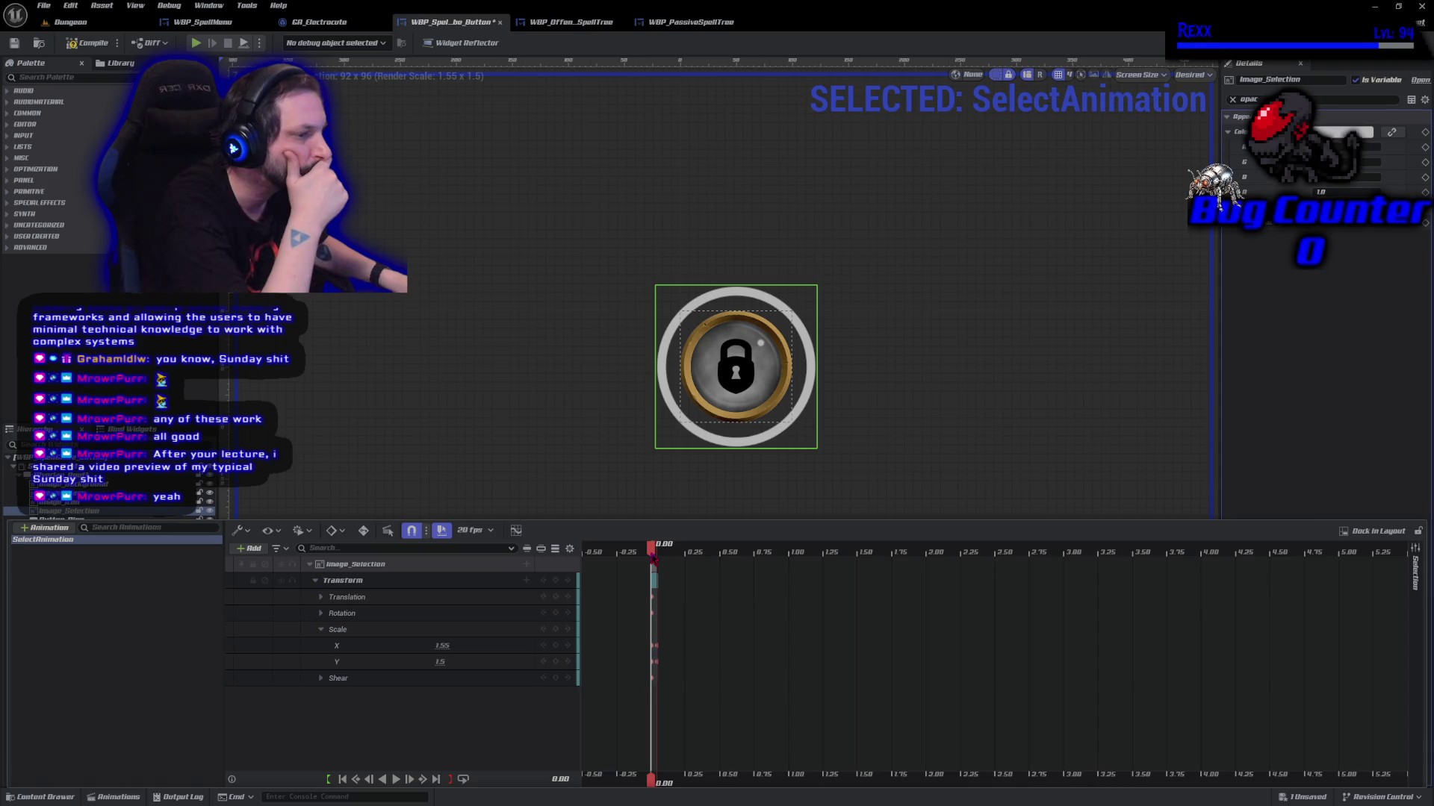
pyautogui.moveTo(653, 558); pyautogui.dragTo(659, 558)
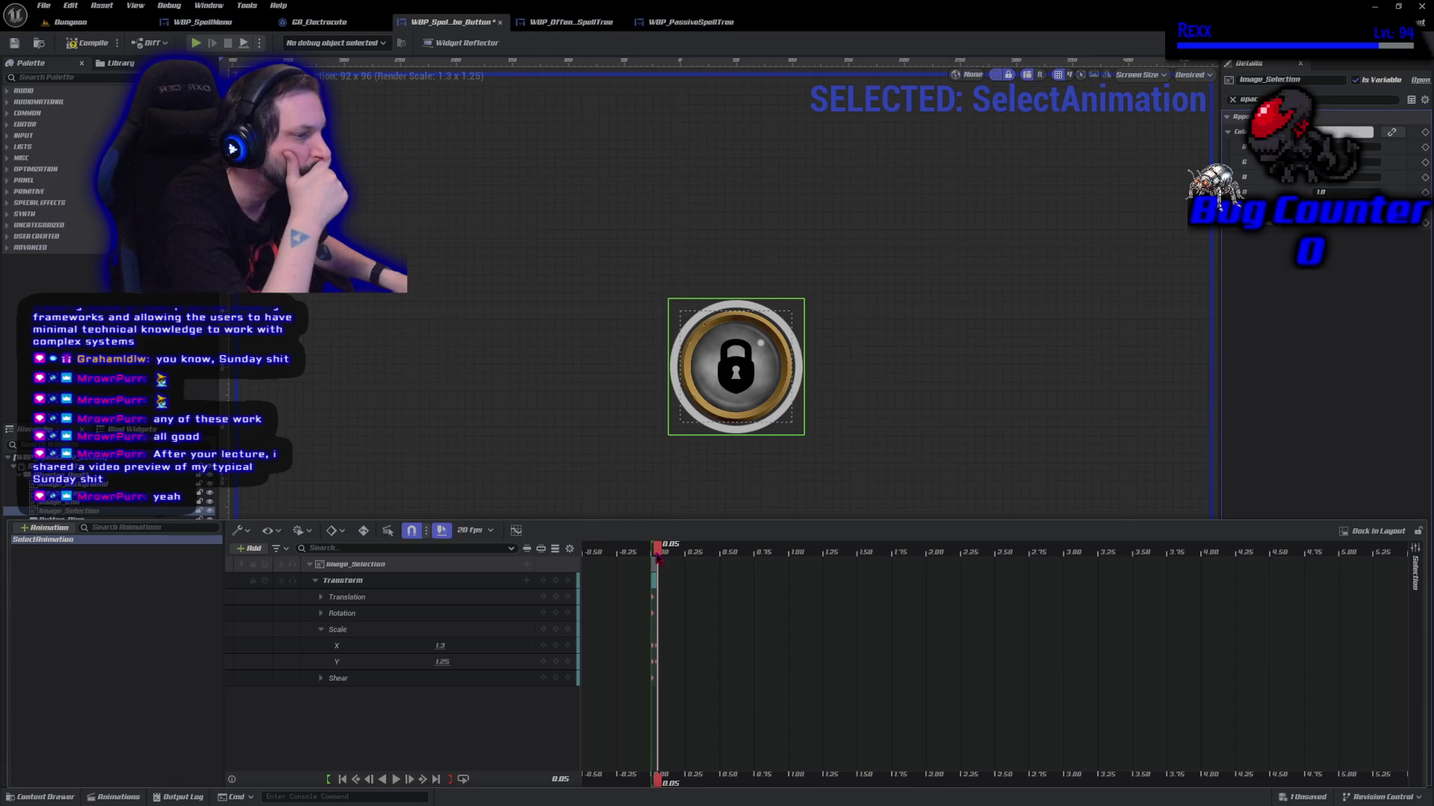
pyautogui.moveTo(657, 559); pyautogui.dragTo(663, 553)
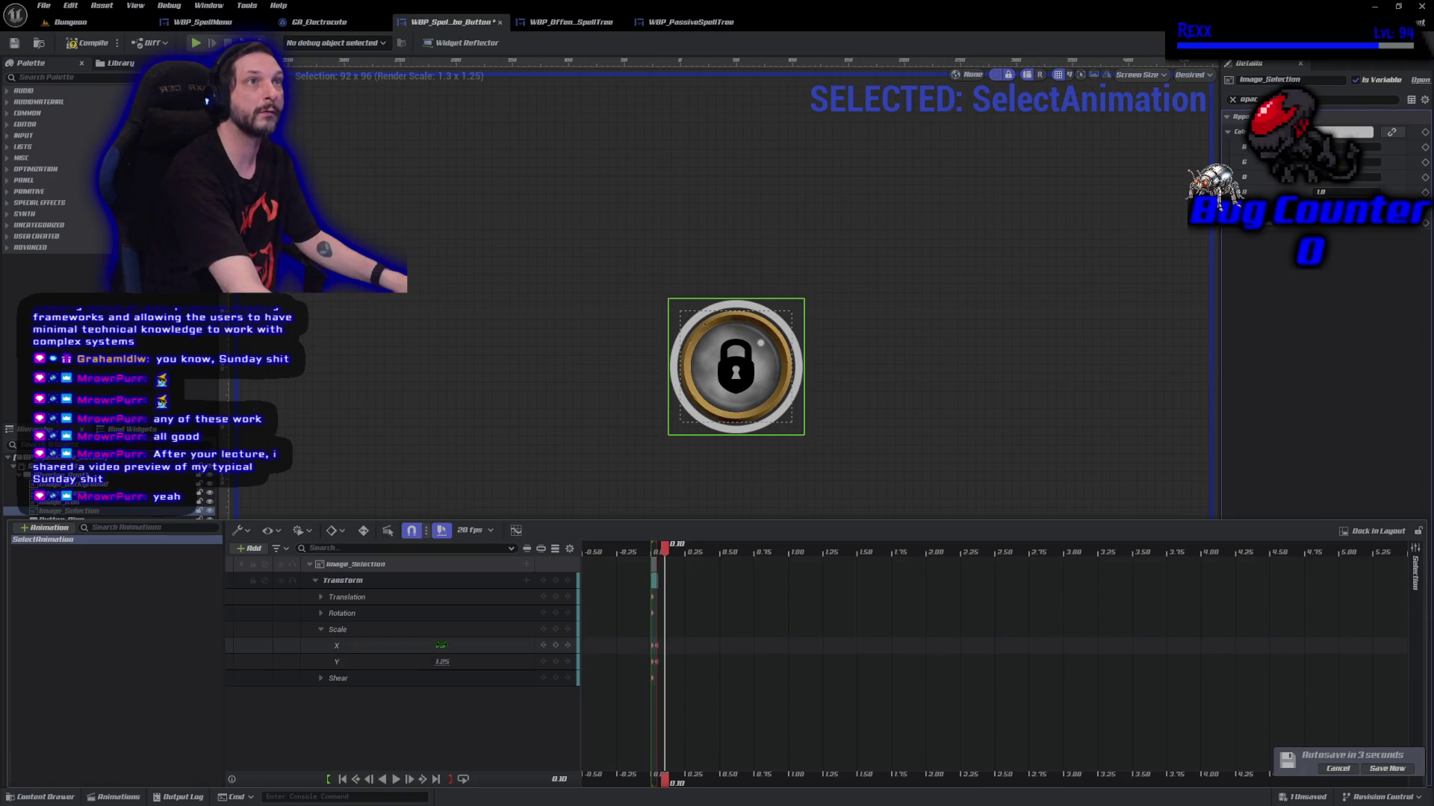
# Try Scale X 1.36 on the 0.05 s key, then set it back to 1.3
pyautogui.click(441, 645)
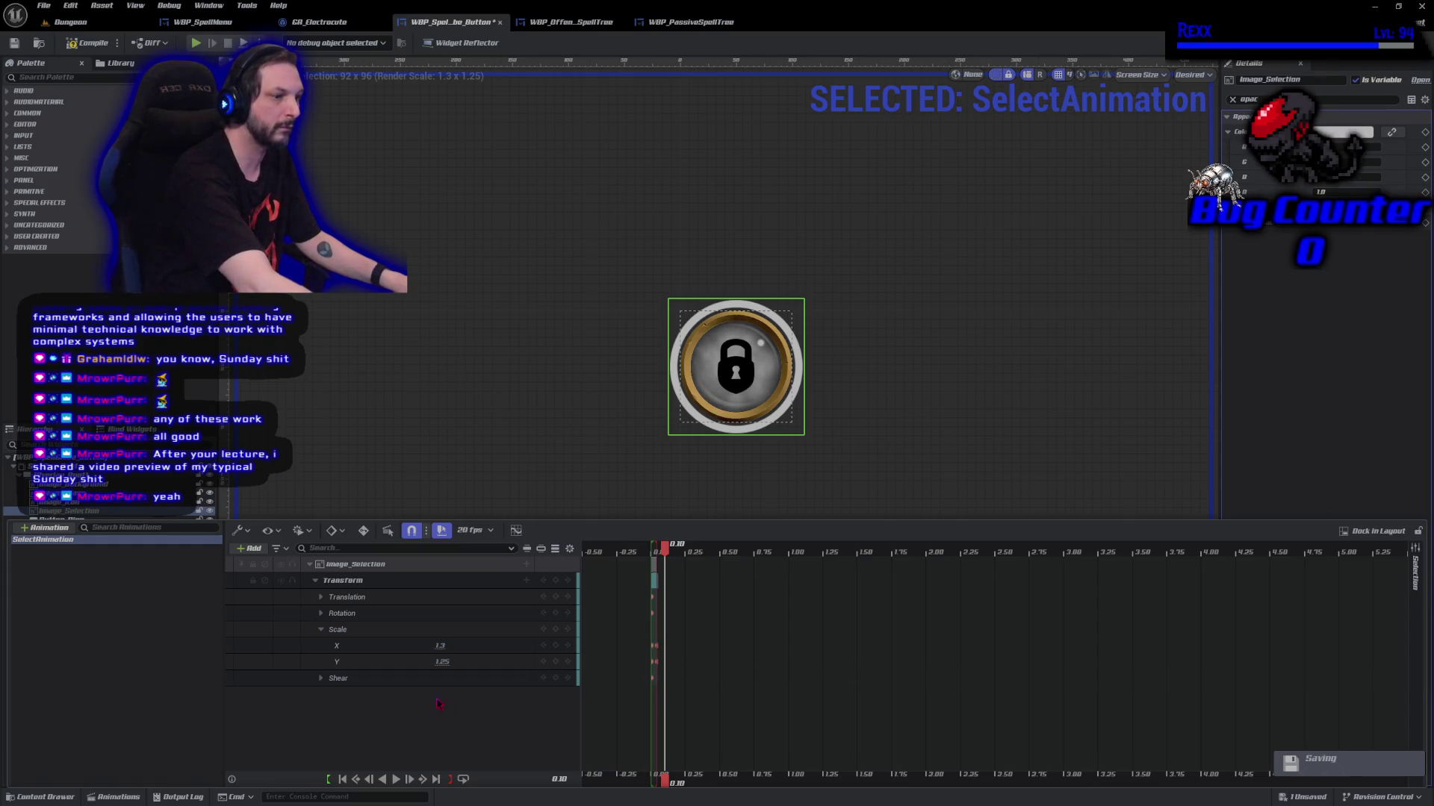
pyautogui.click(440, 645)
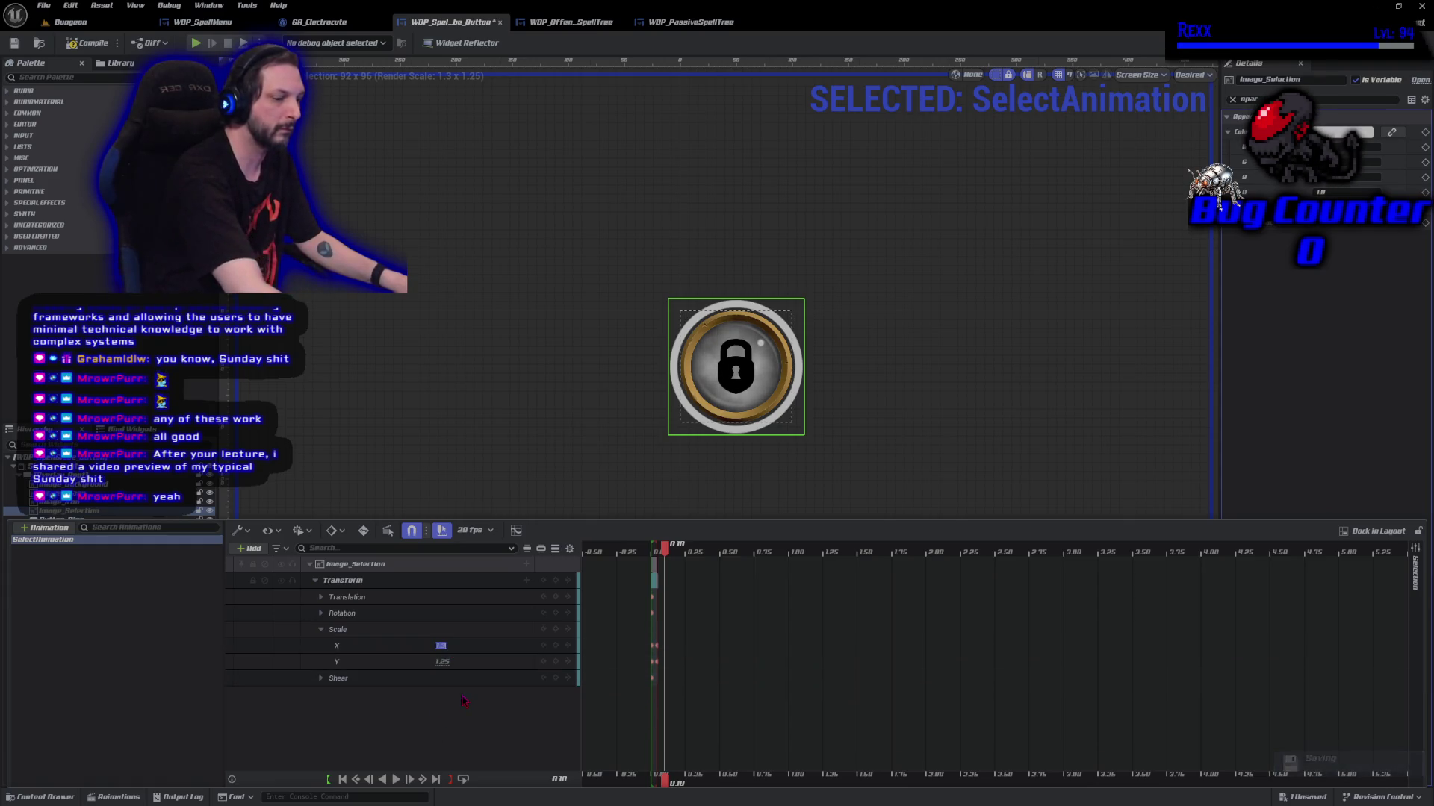
pyautogui.click(668, 554)
pyautogui.moveTo(668, 554); pyautogui.dragTo(664, 554)
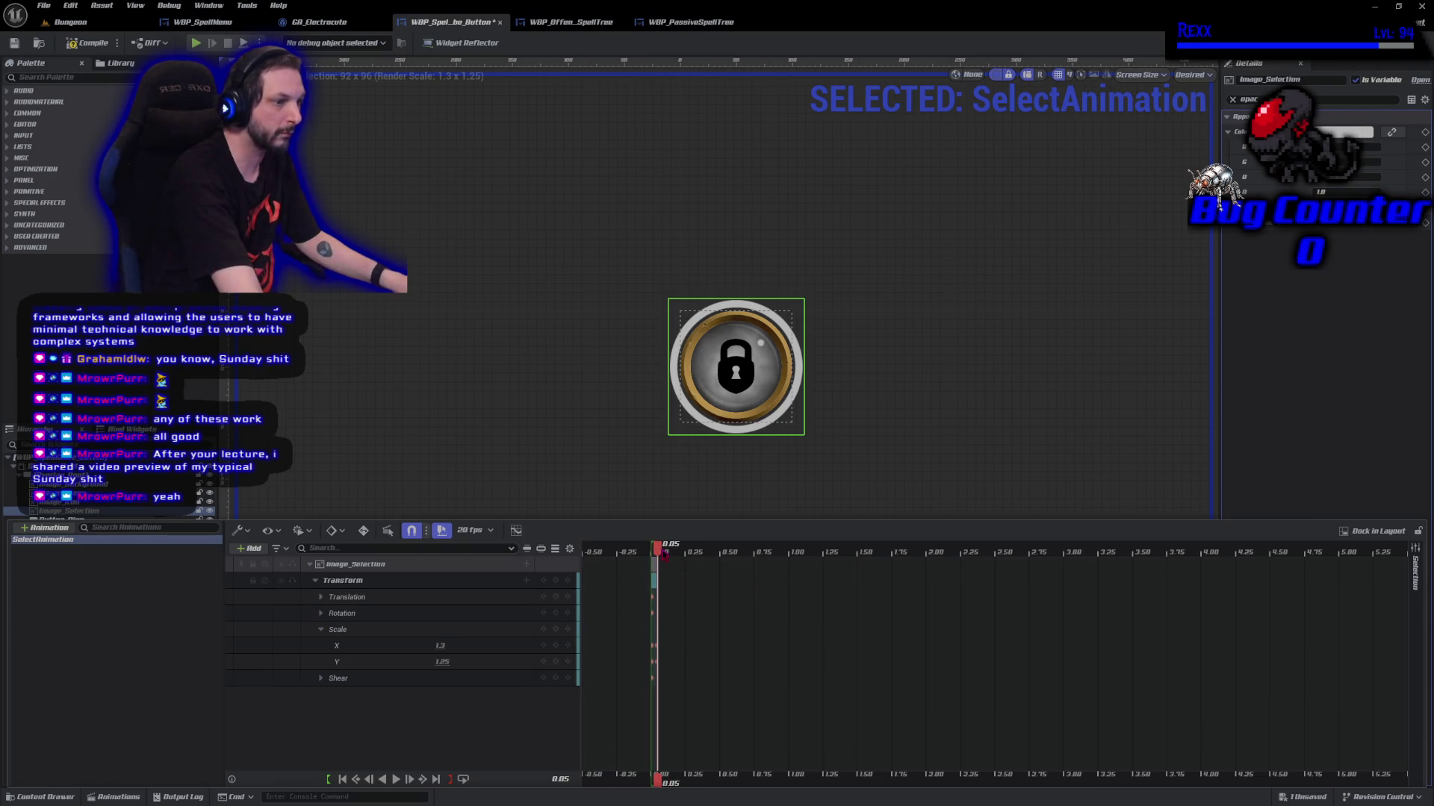
pyautogui.click(448, 647)
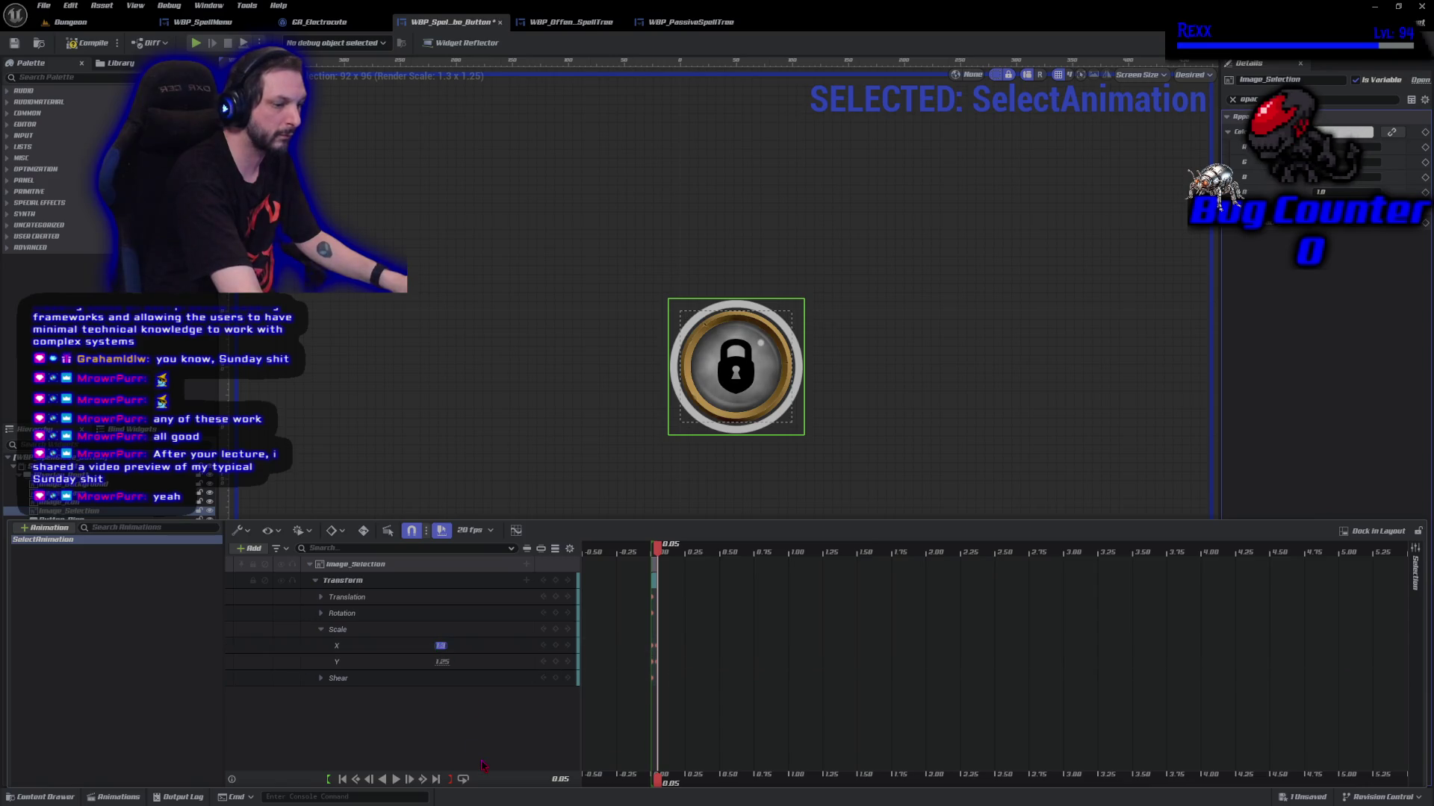
pyautogui.write('1.36')
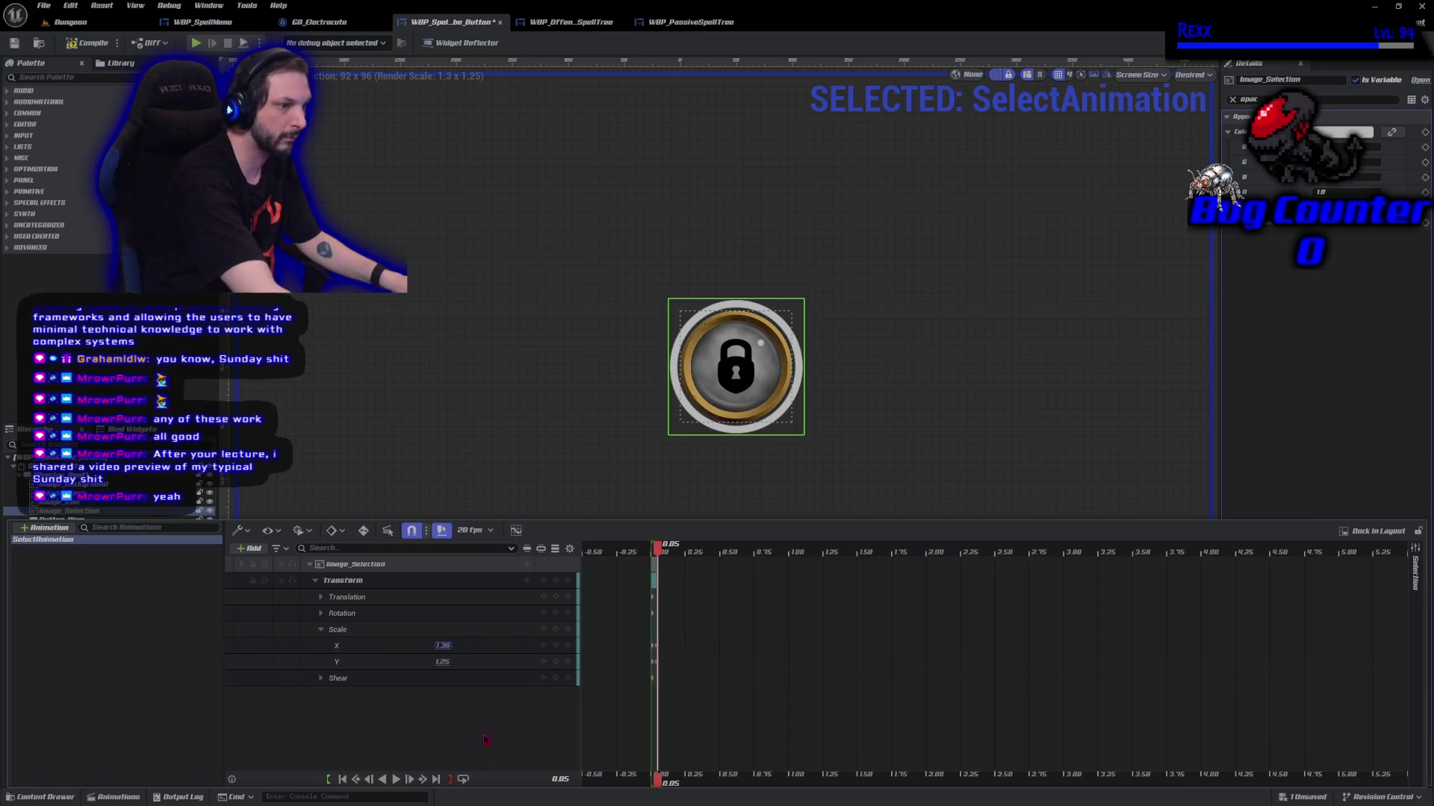
pyautogui.press('Return')
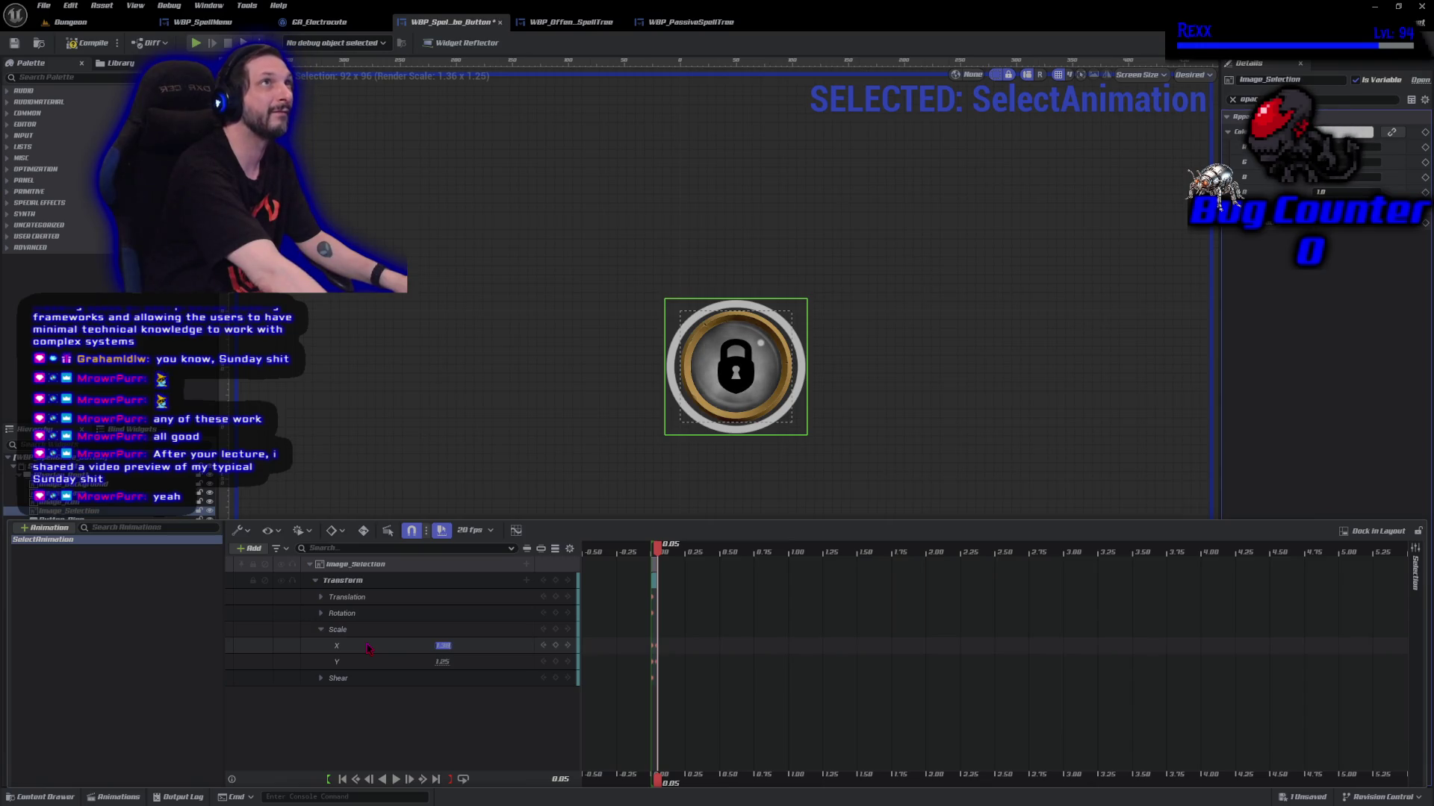
pyautogui.write('1.3')
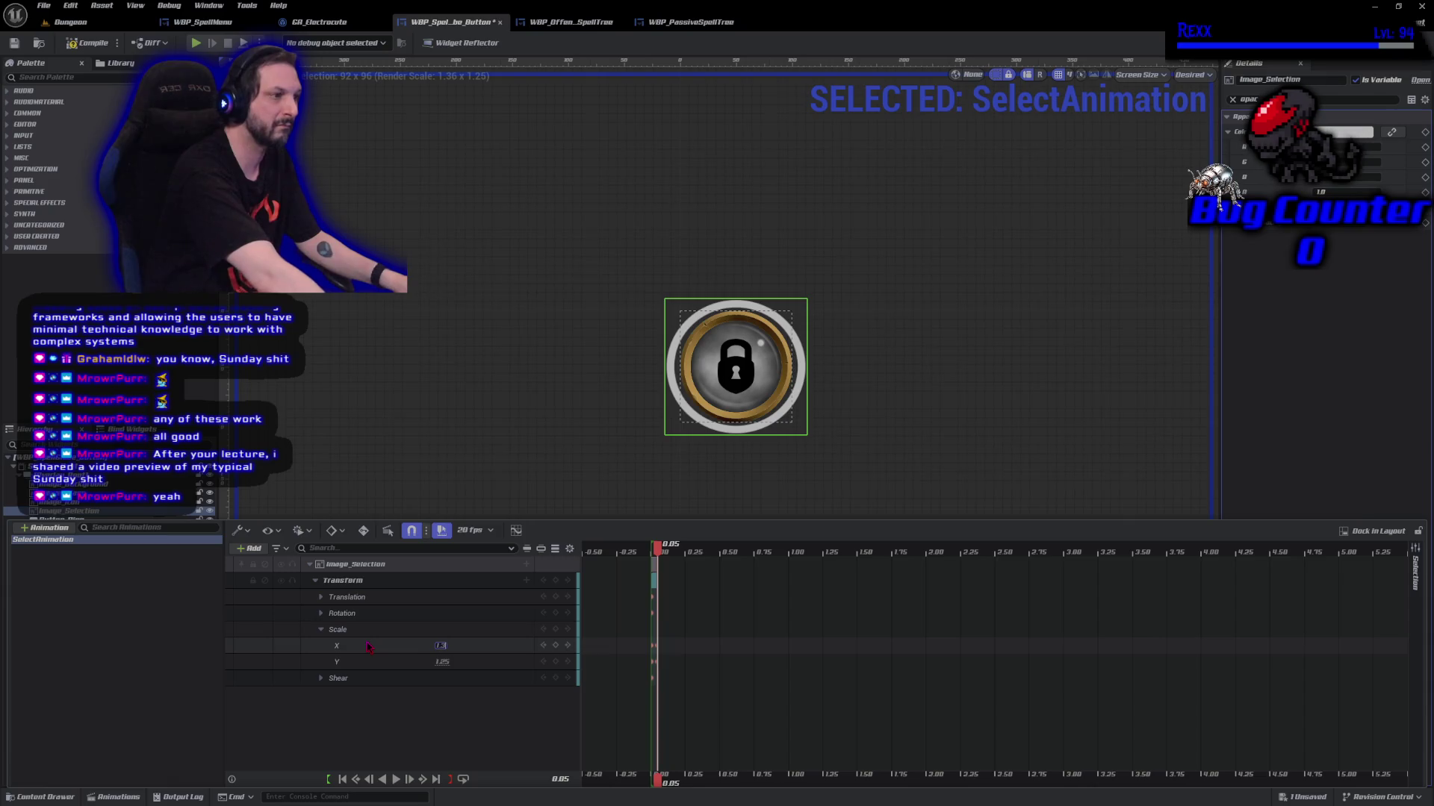
pyautogui.press('Return')
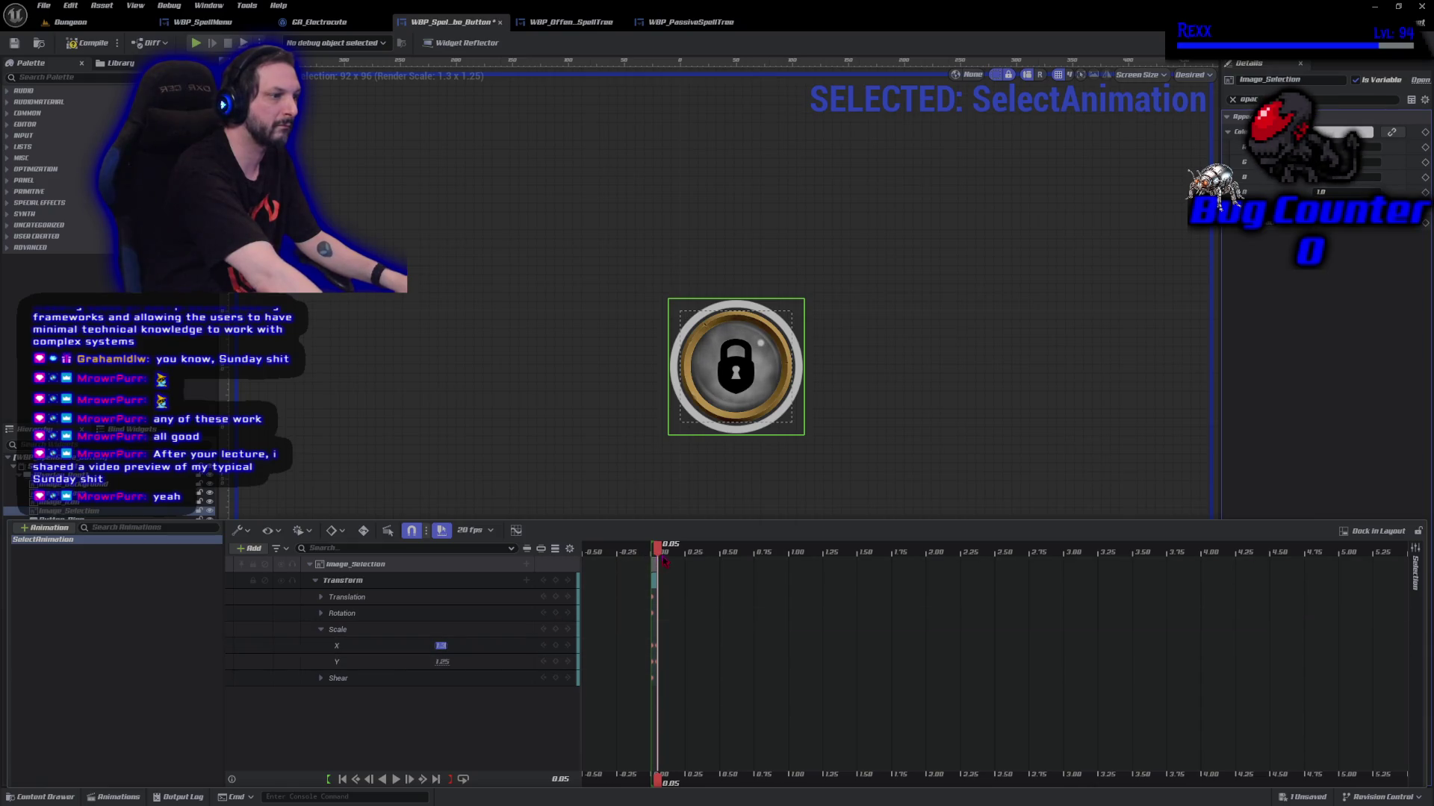
pyautogui.moveTo(657, 550); pyautogui.dragTo(668, 551)
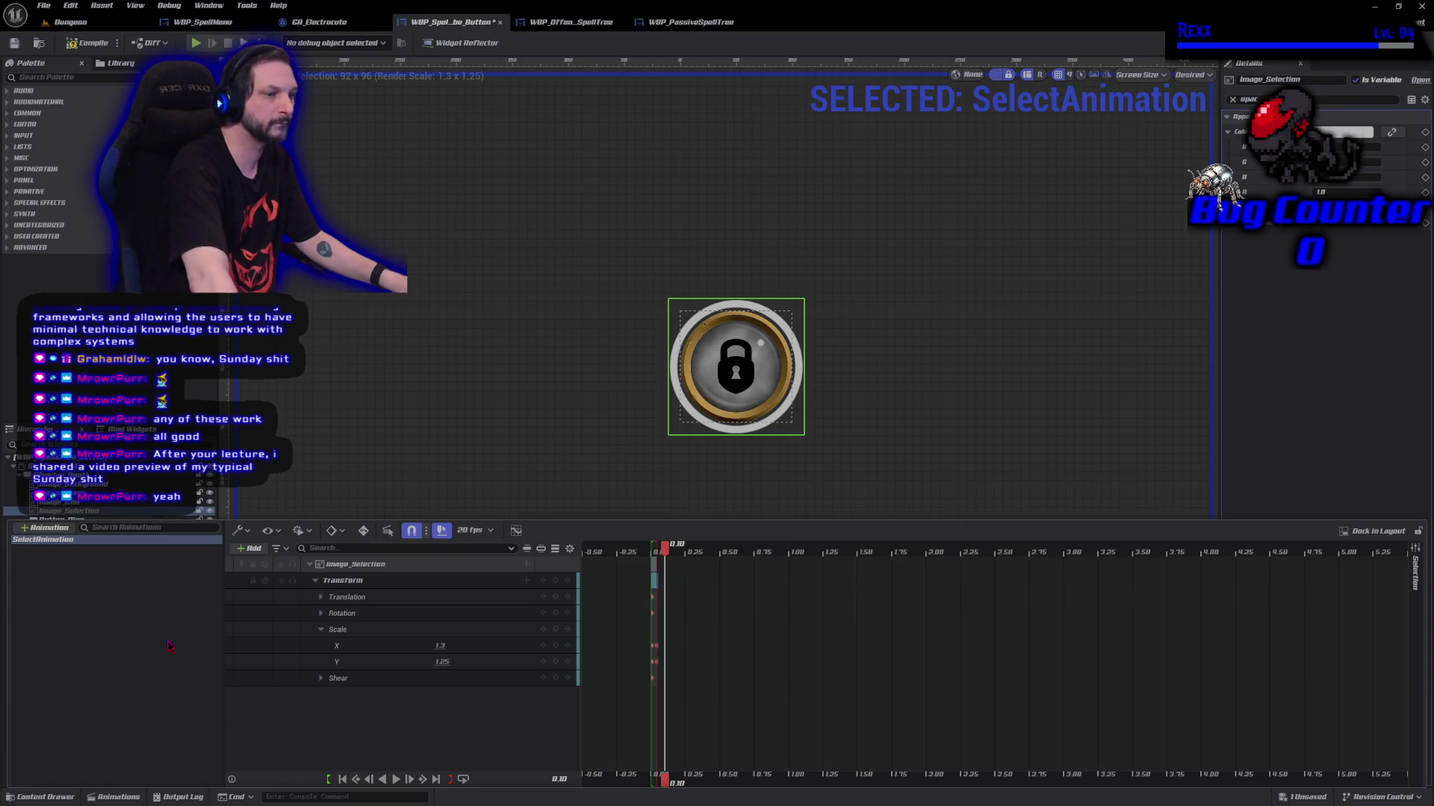
# Undo the Render Opacity edit, then save and compile WBP_SpellGlobe_Button
pyautogui.click(169, 644)
pyautogui.hotkey('ctrl', 'z')
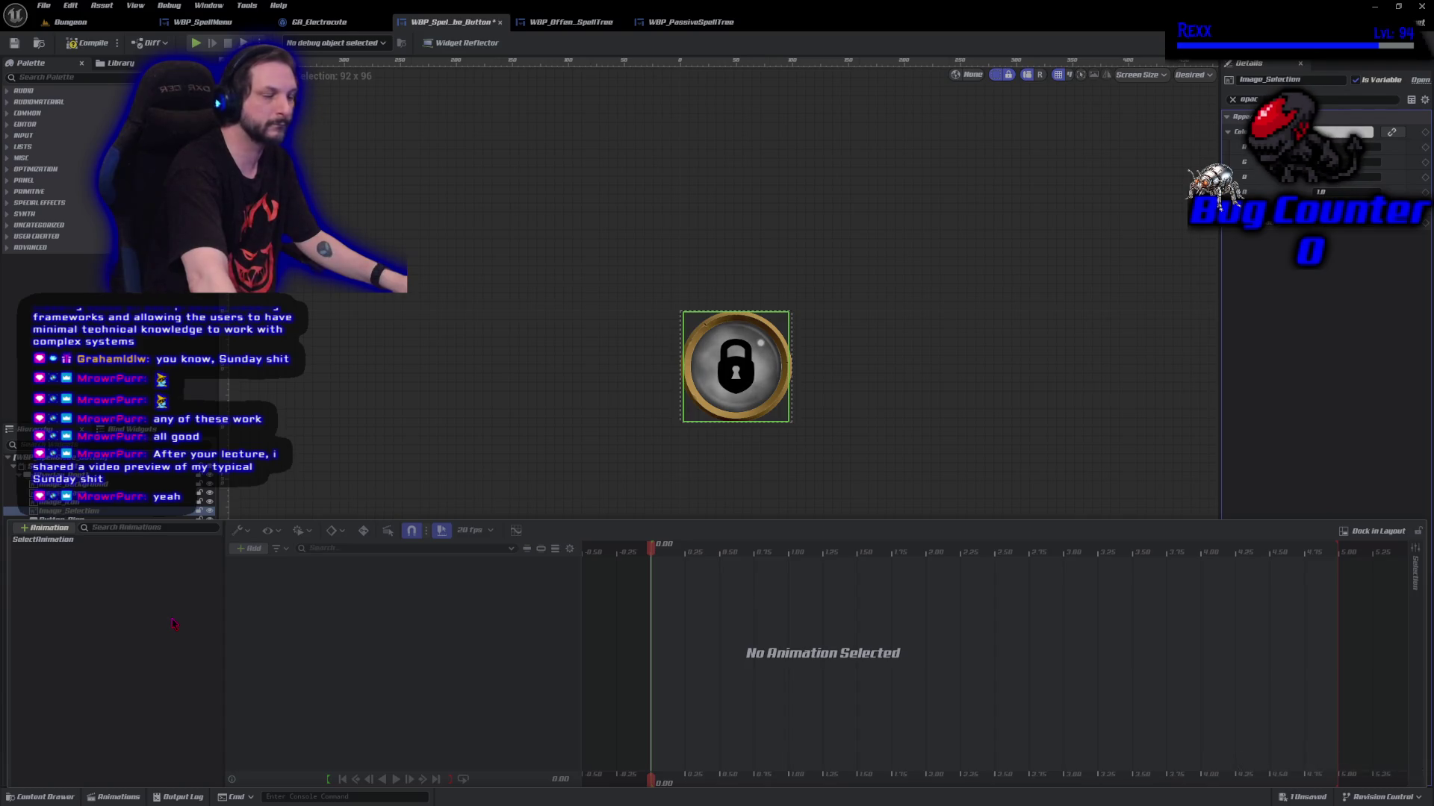
pyautogui.hotkey('ctrl', 'z')
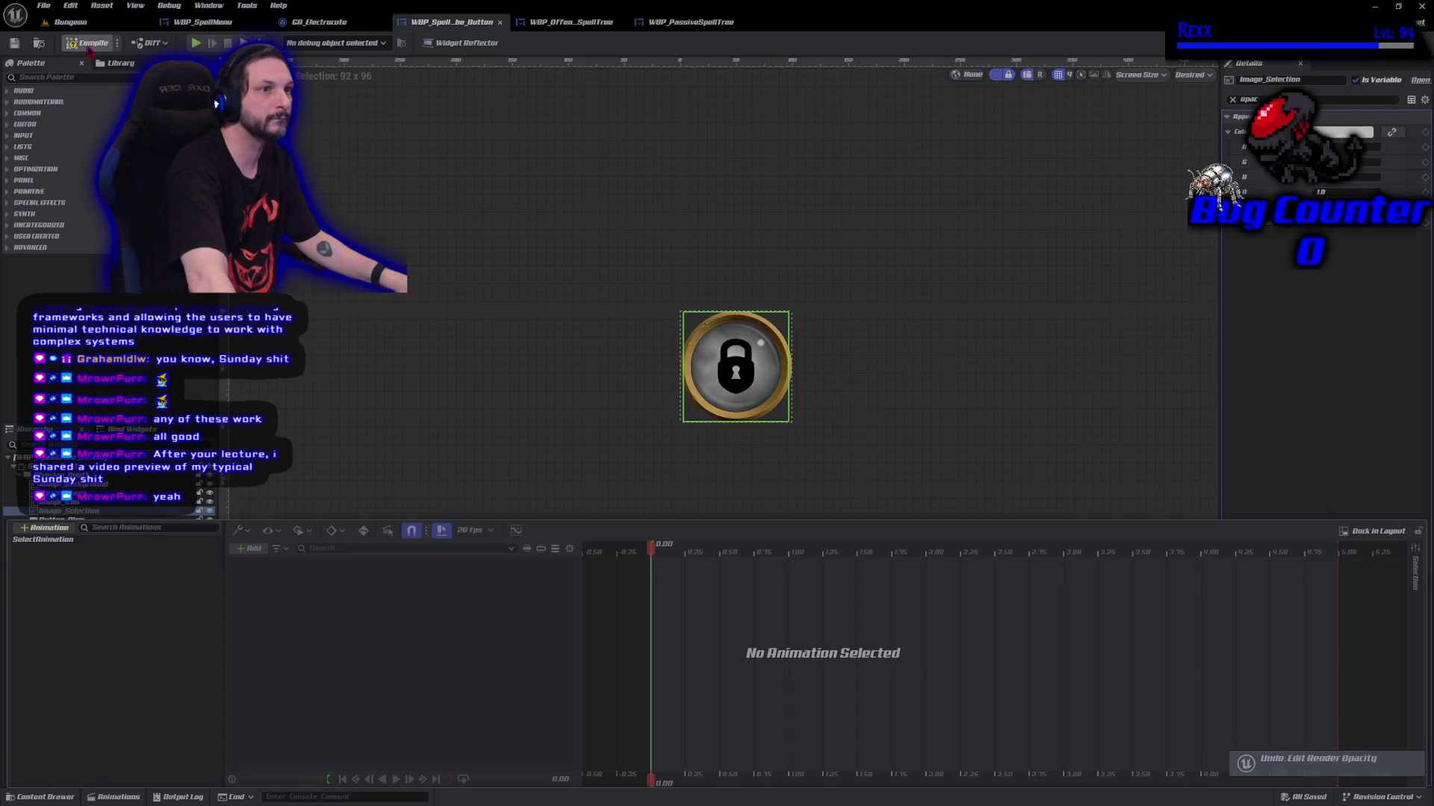
pyautogui.click(89, 44)
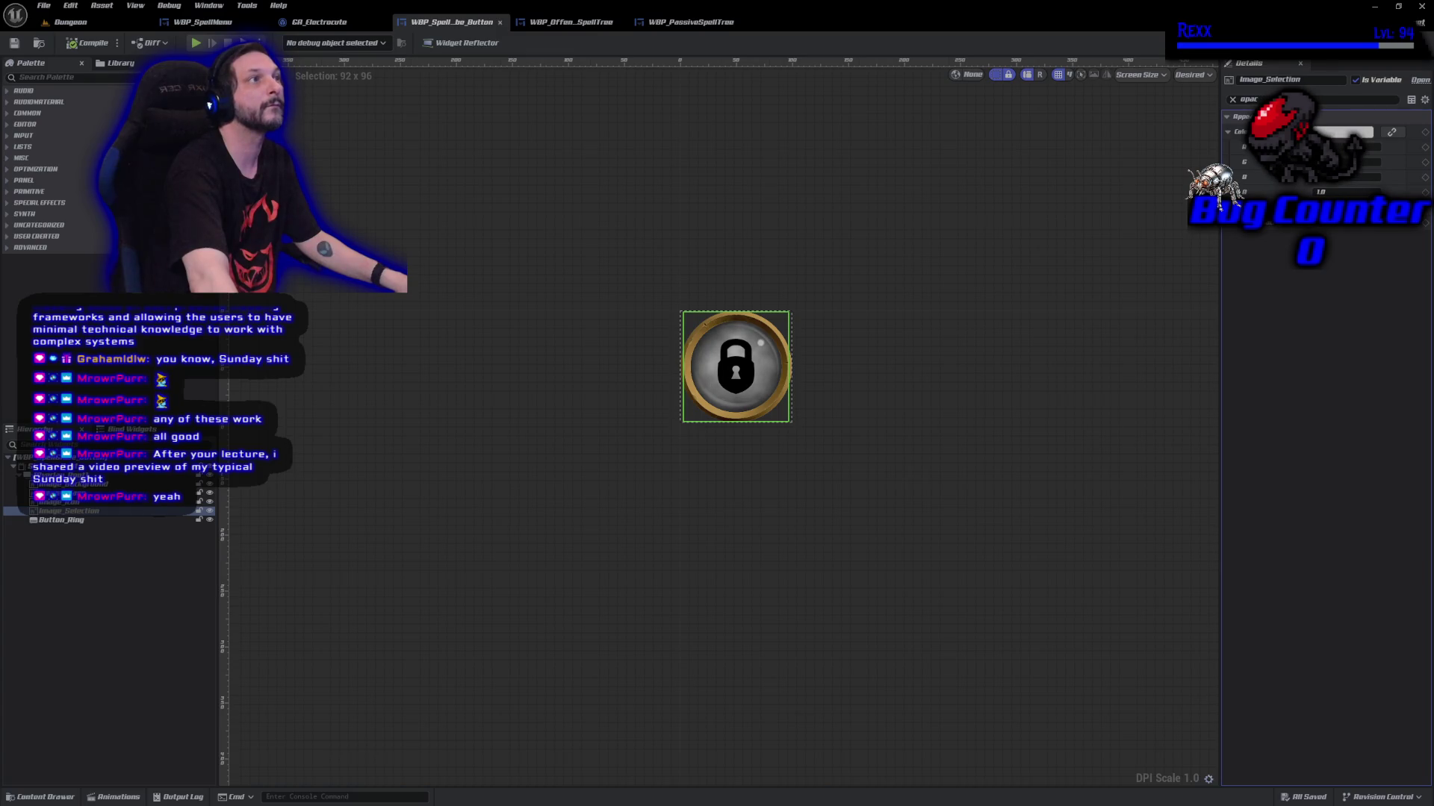
# In the Dungeon level, play-test selecting an offensive globe in the Abilities menu, then stop
pyautogui.click(71, 22)
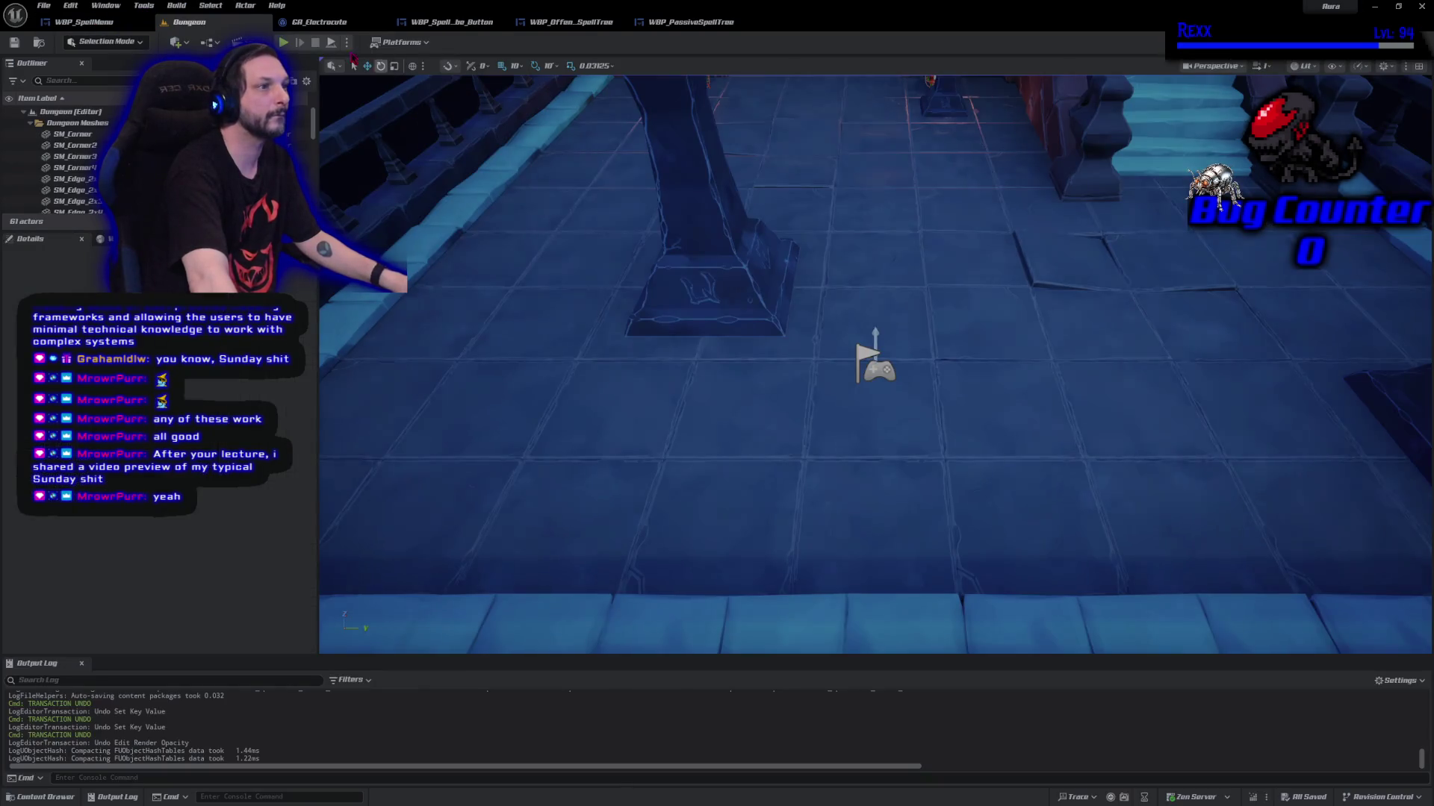
pyautogui.click(283, 42)
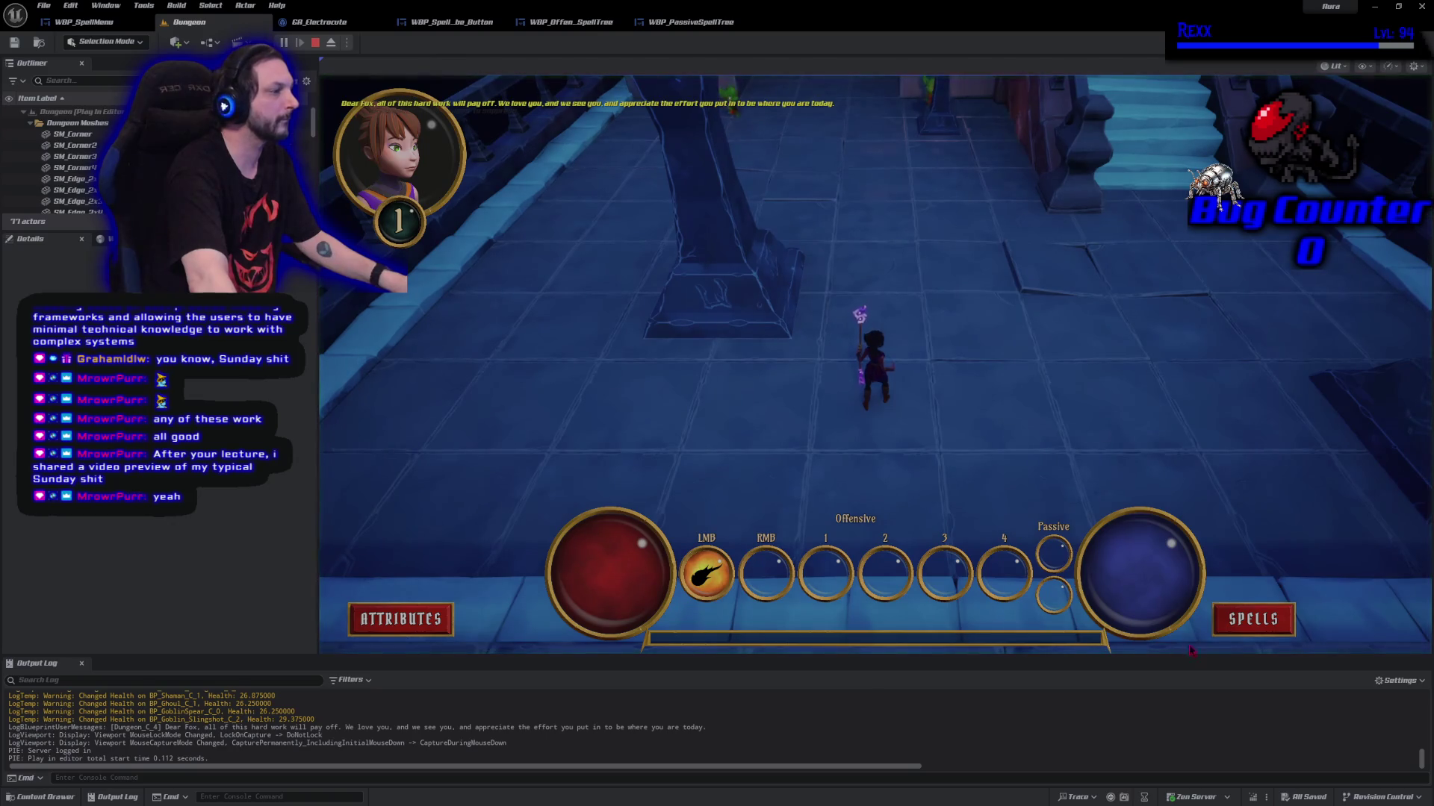
pyautogui.click(1253, 619)
pyautogui.click(1089, 360)
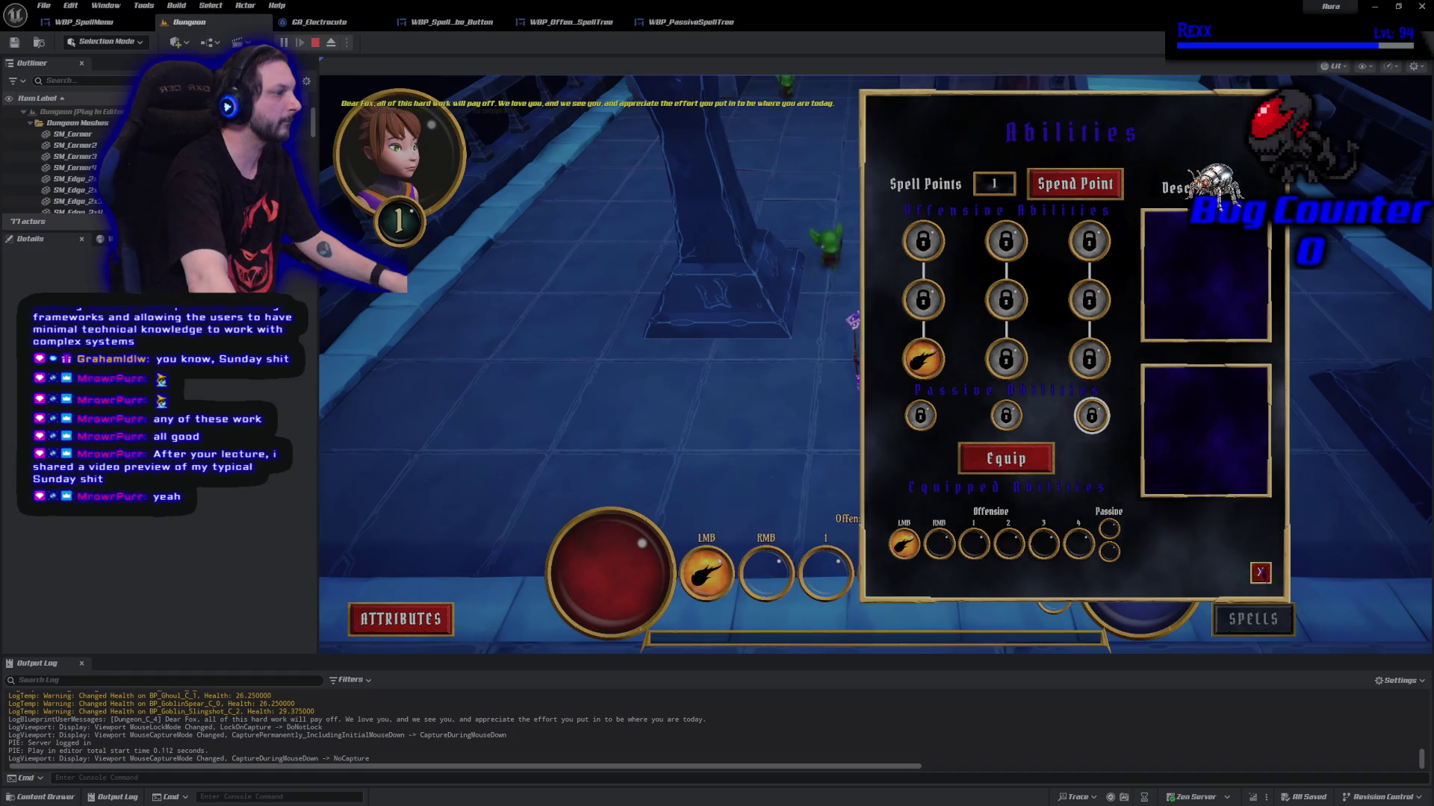
pyautogui.click(1260, 572)
pyautogui.click(315, 43)
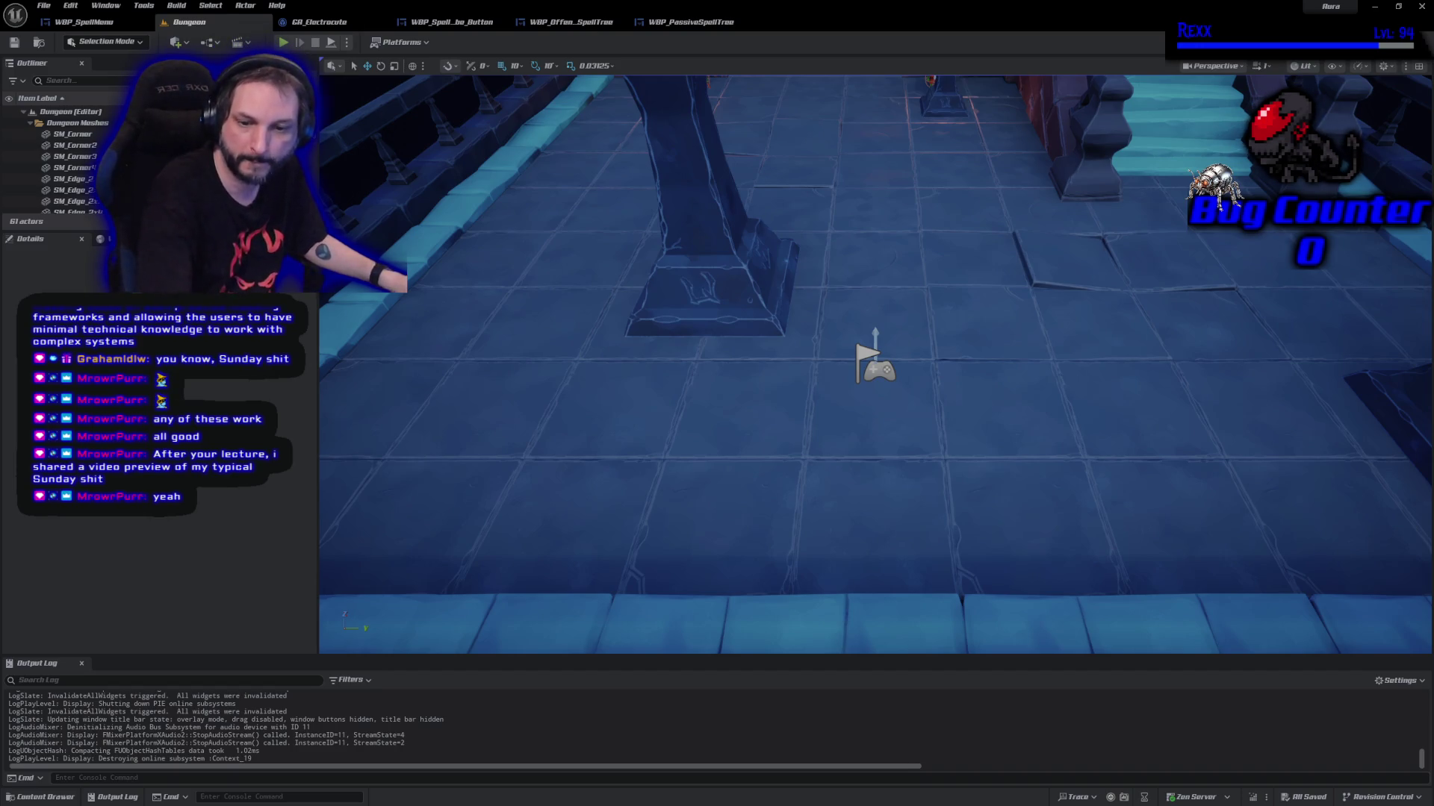
# Commit the 5 files as 'Spell Menu Buttons' to Development, push origin, and close GitHub Desktop
pyautogui.hotkey('alt', 'Tab')
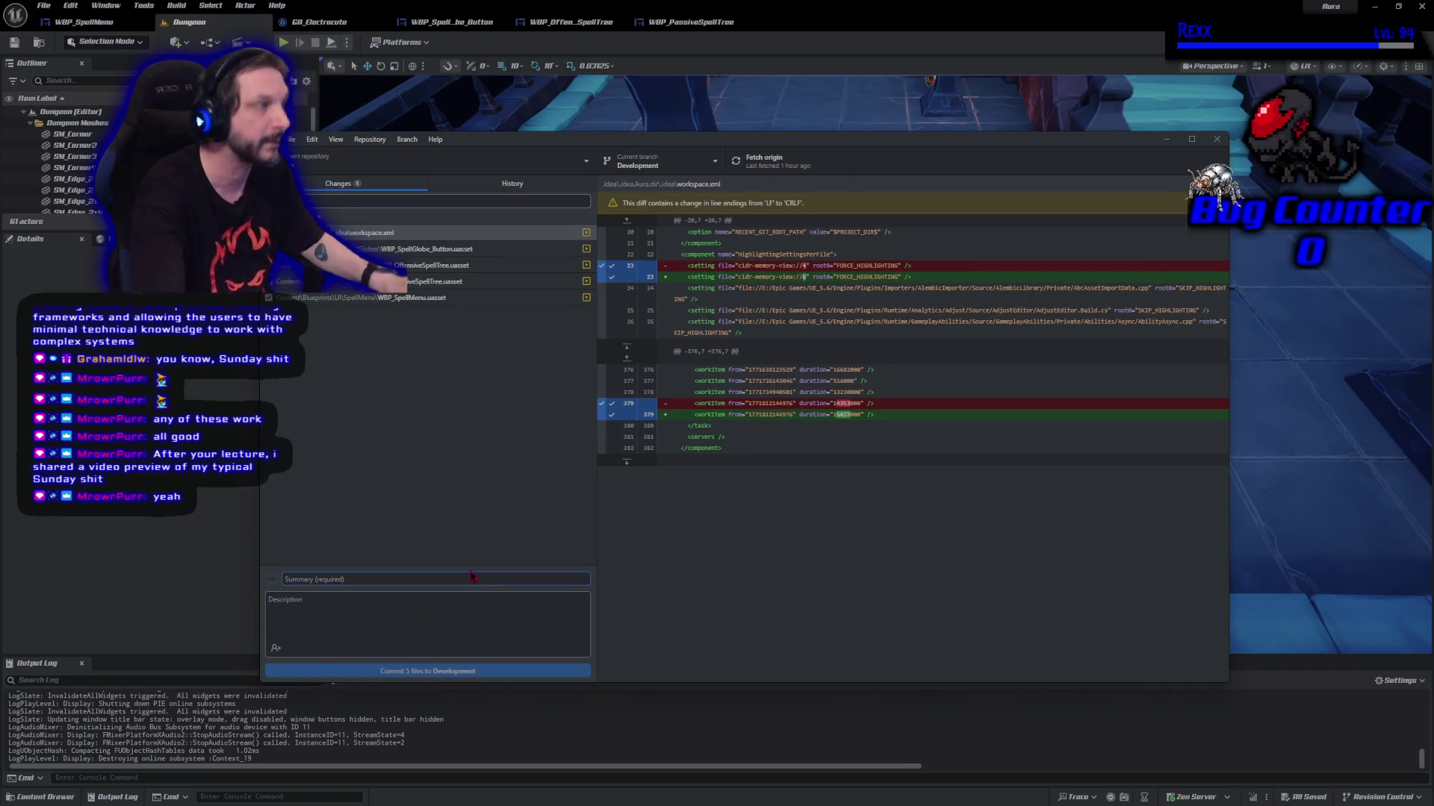
pyautogui.write('S')
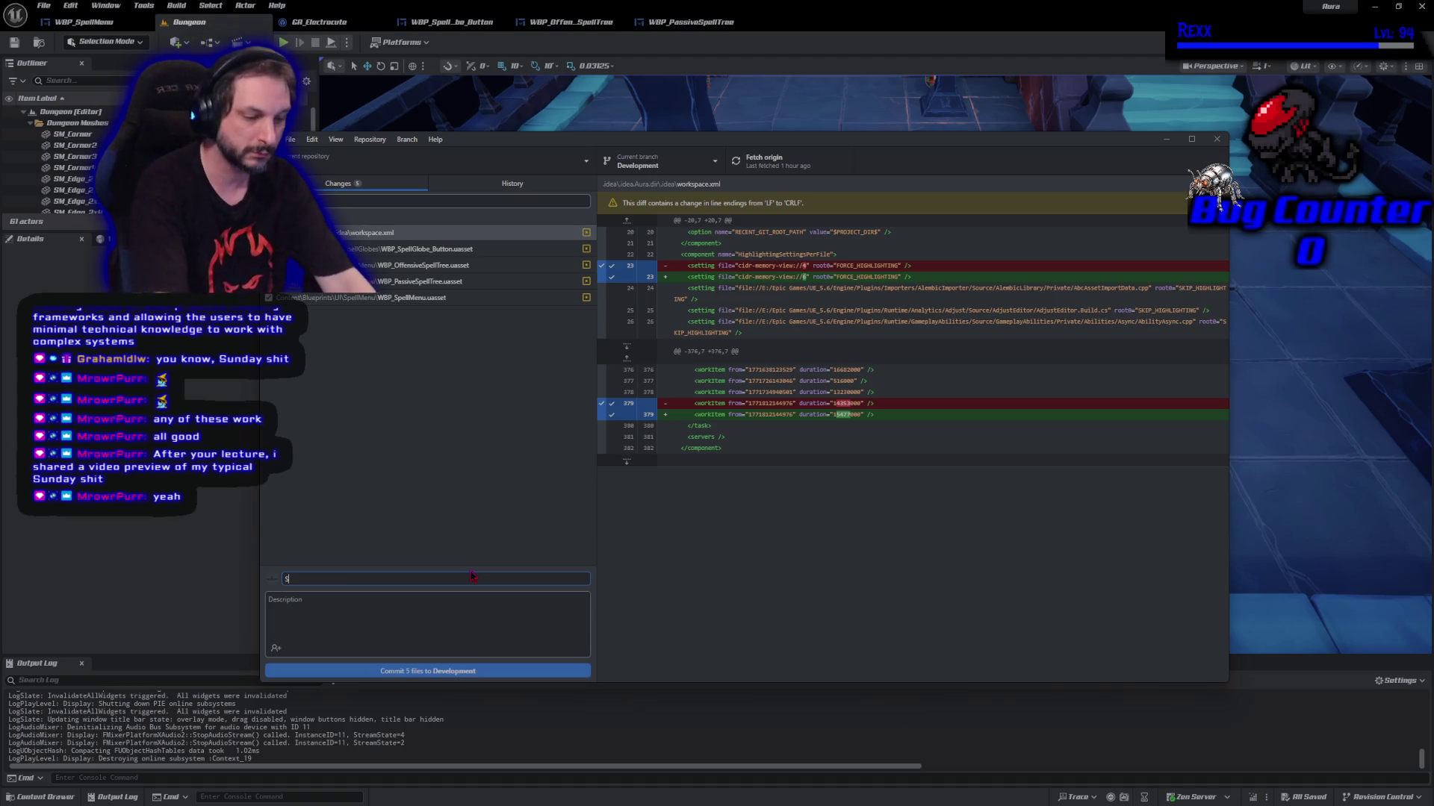
pyautogui.write('pell Menu Buttons')
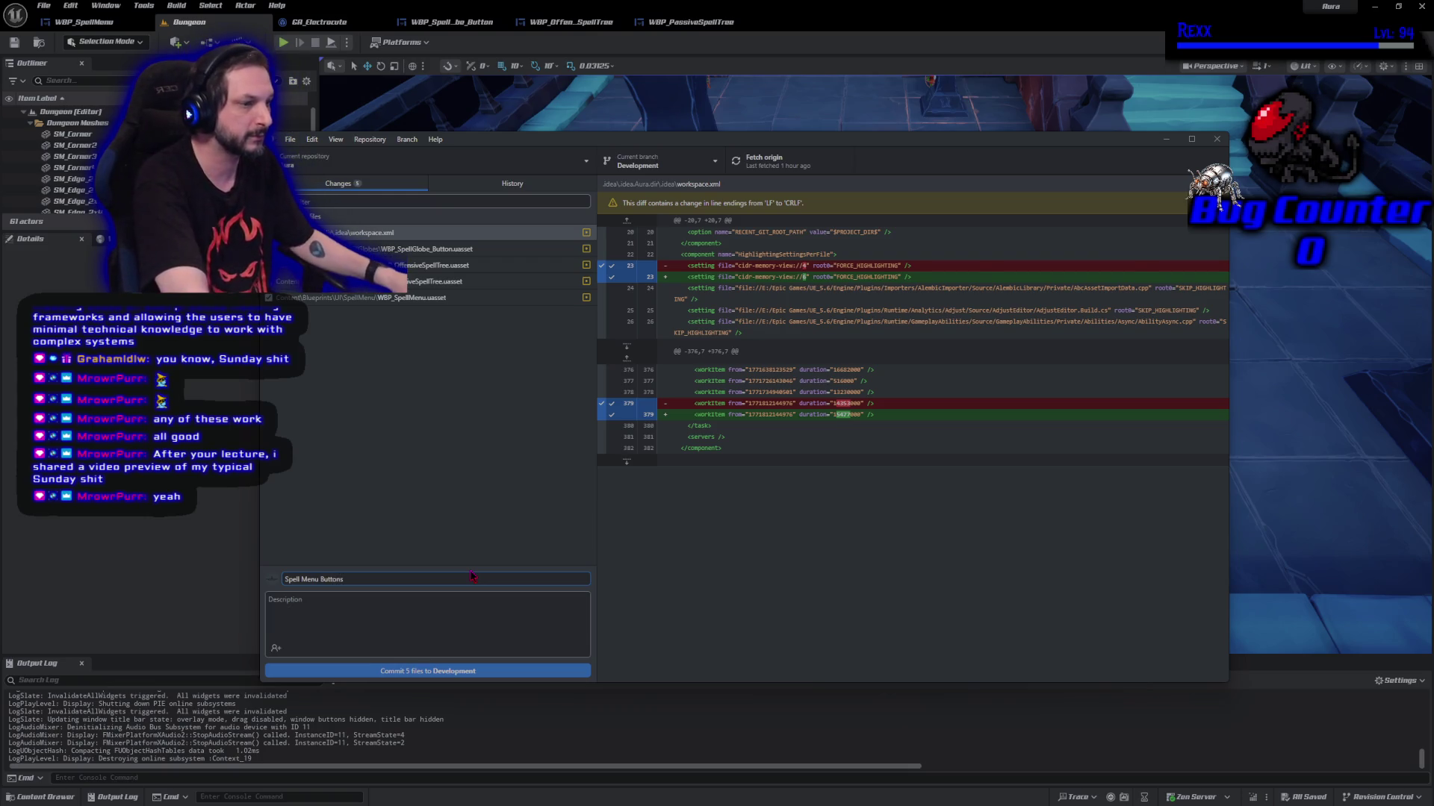
pyautogui.click(435, 673)
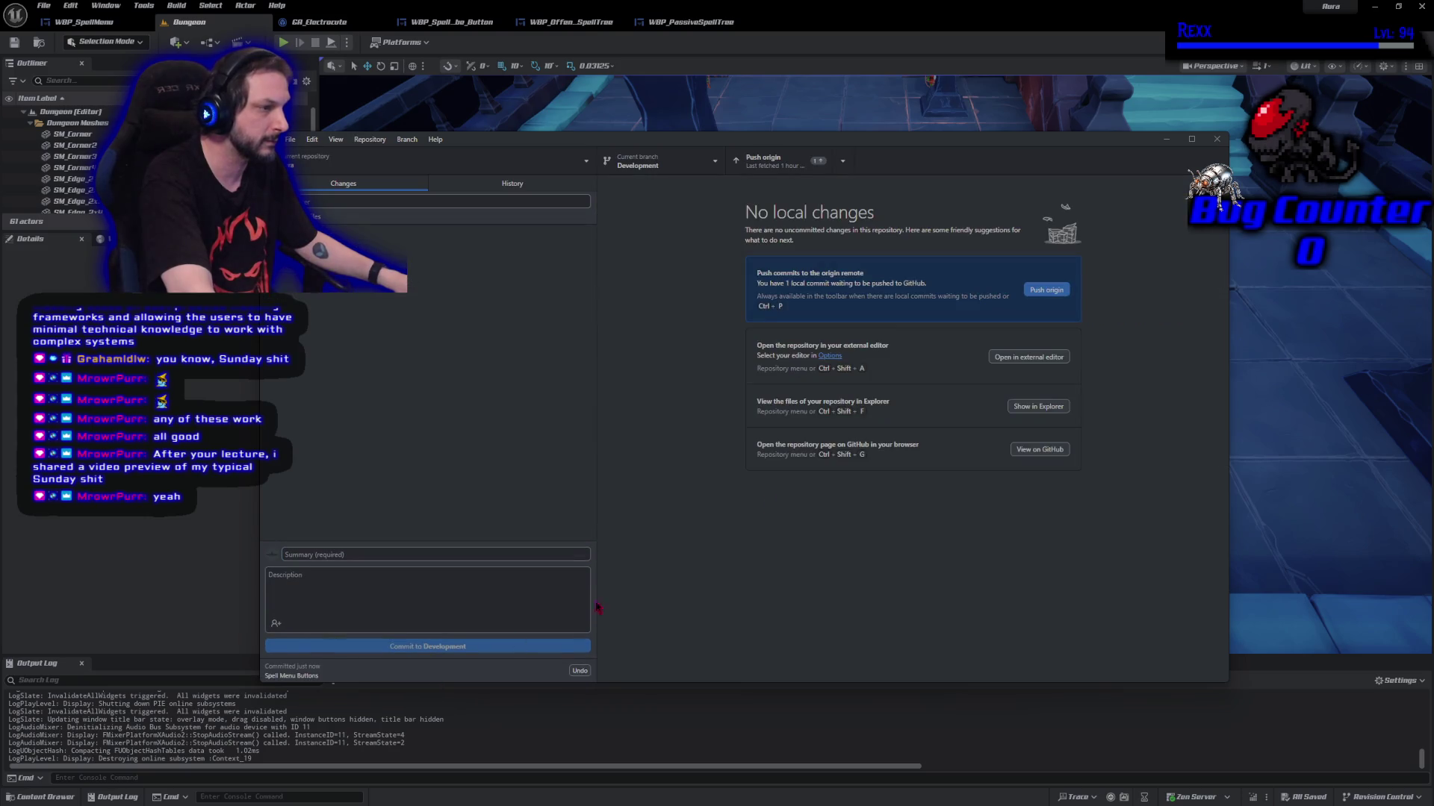
pyautogui.click(1057, 291)
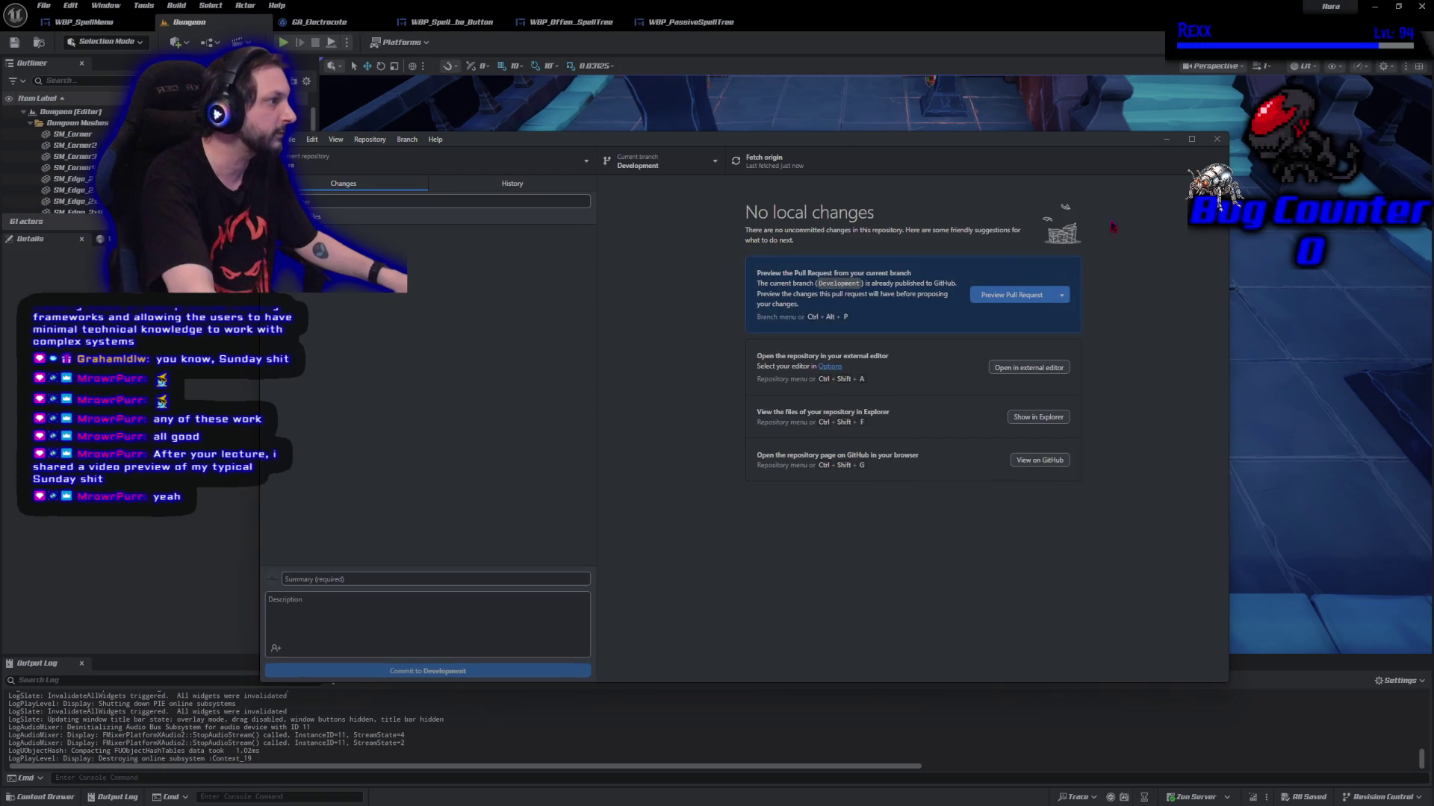
pyautogui.click(1216, 142)
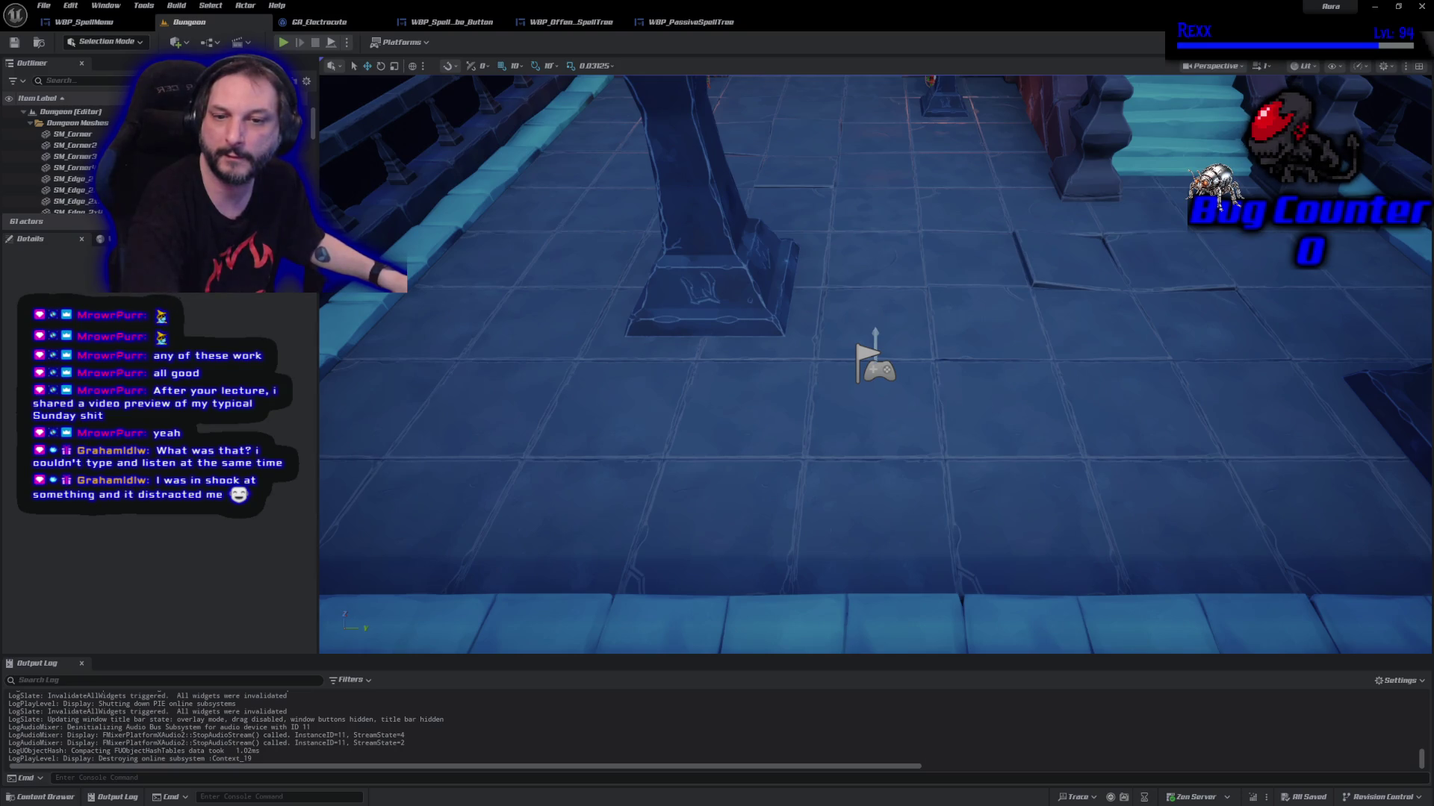
# Bring up the media player playing the OGRE_3d_SkyrimRenderer video
pyautogui.hotkey('alt', 'Tab')
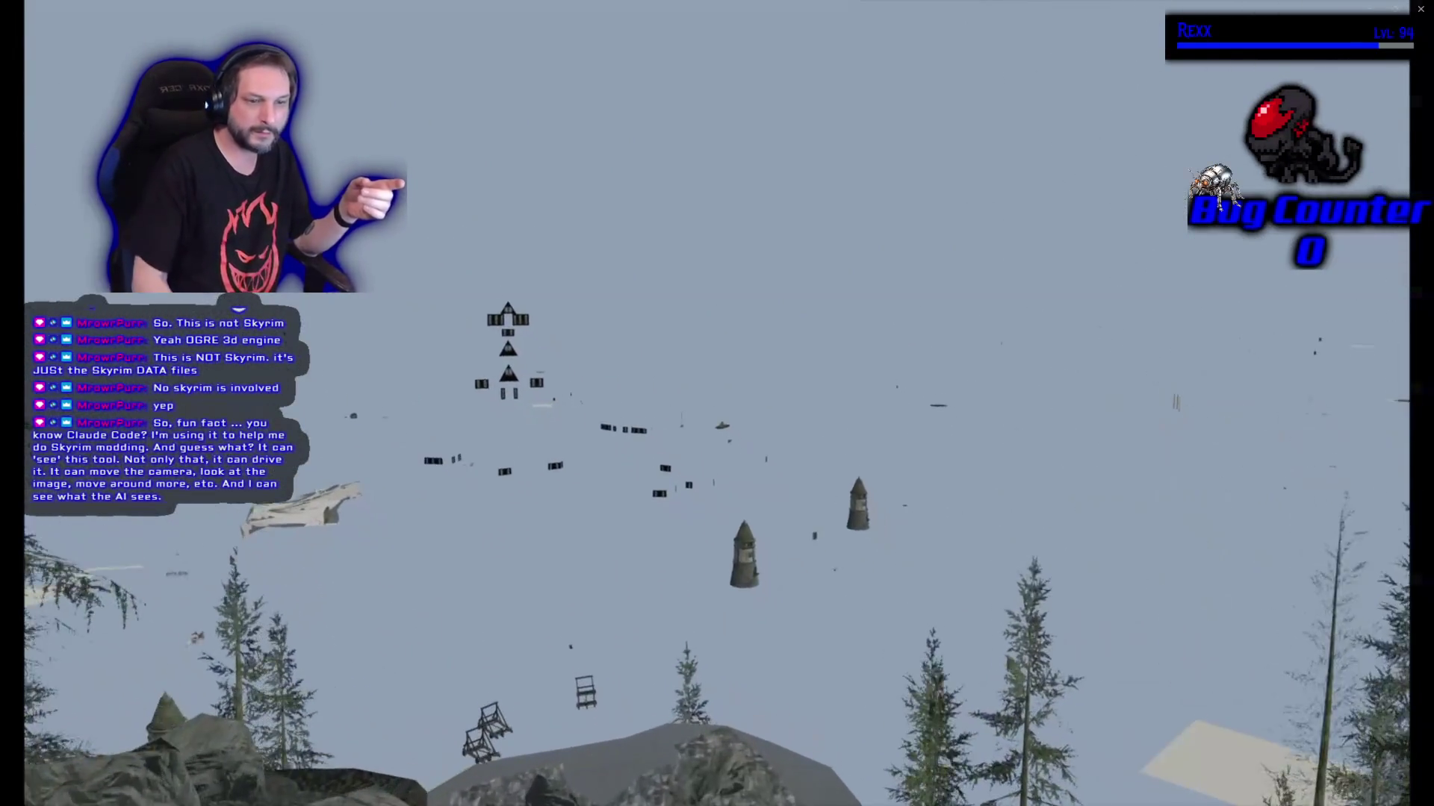
# Close the OGRE 3D Skyrim renderer preview in Media Player, dismissing its playback options menu first
pyautogui.moveTo(206, 650)
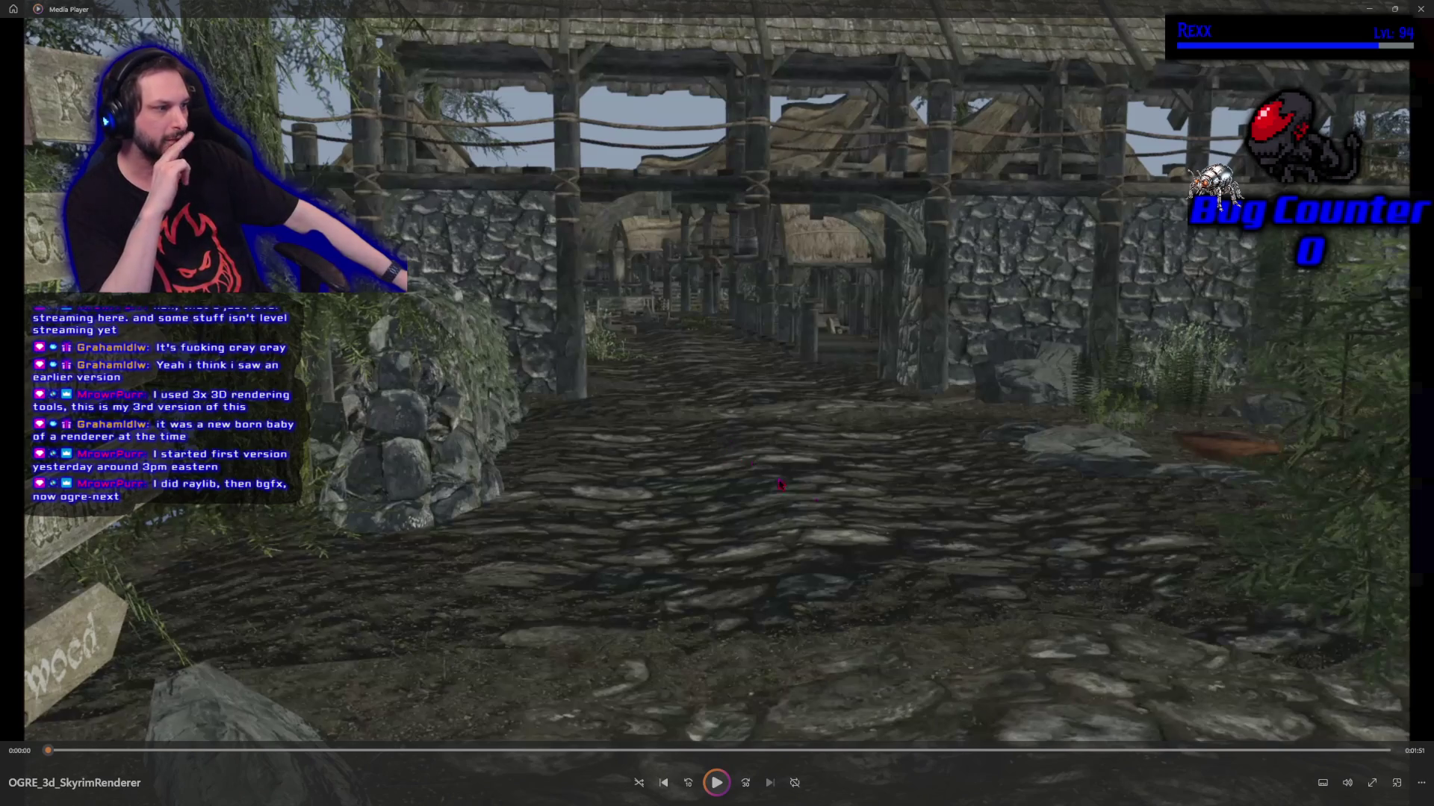
pyautogui.rightClick(1353, 795)
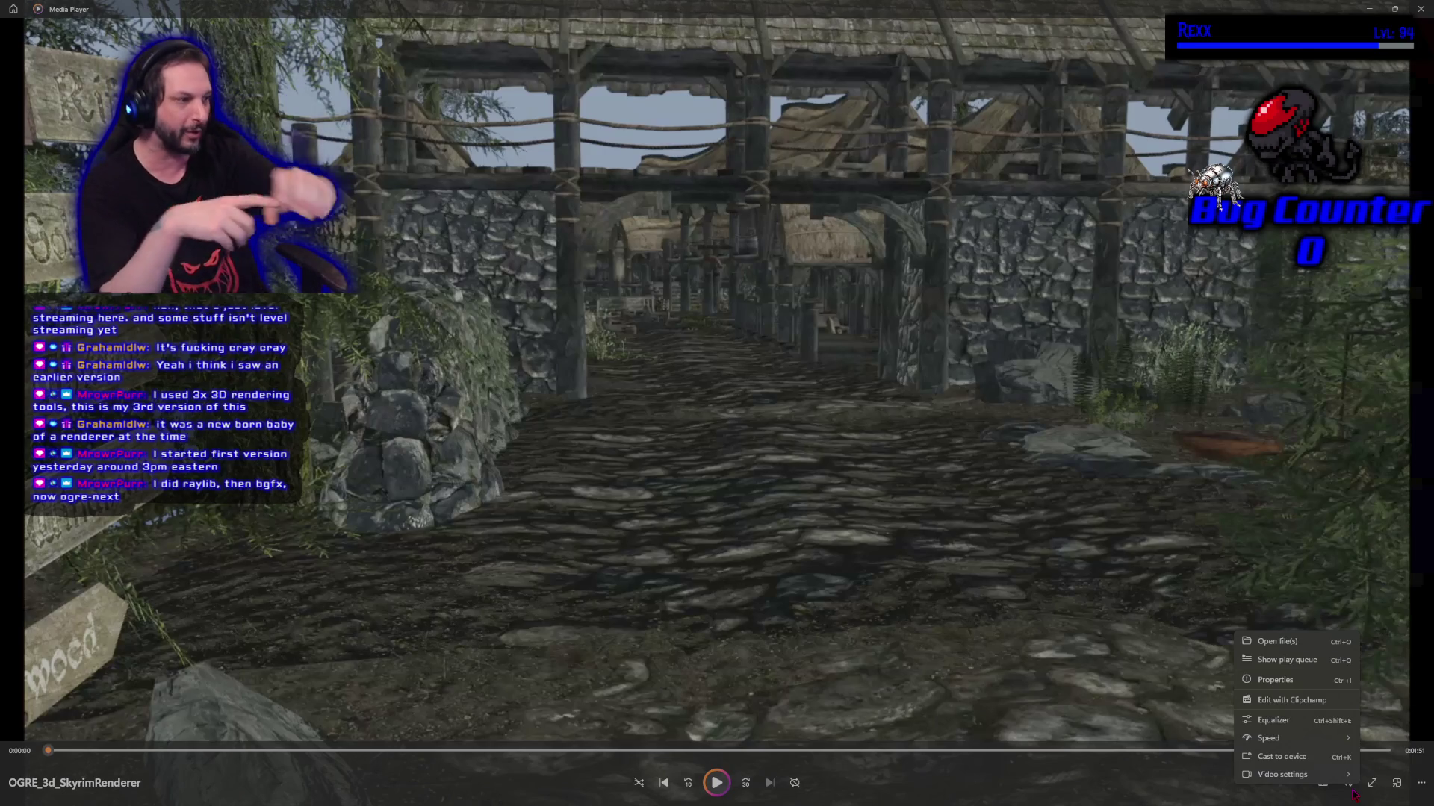
pyautogui.click(1102, 524)
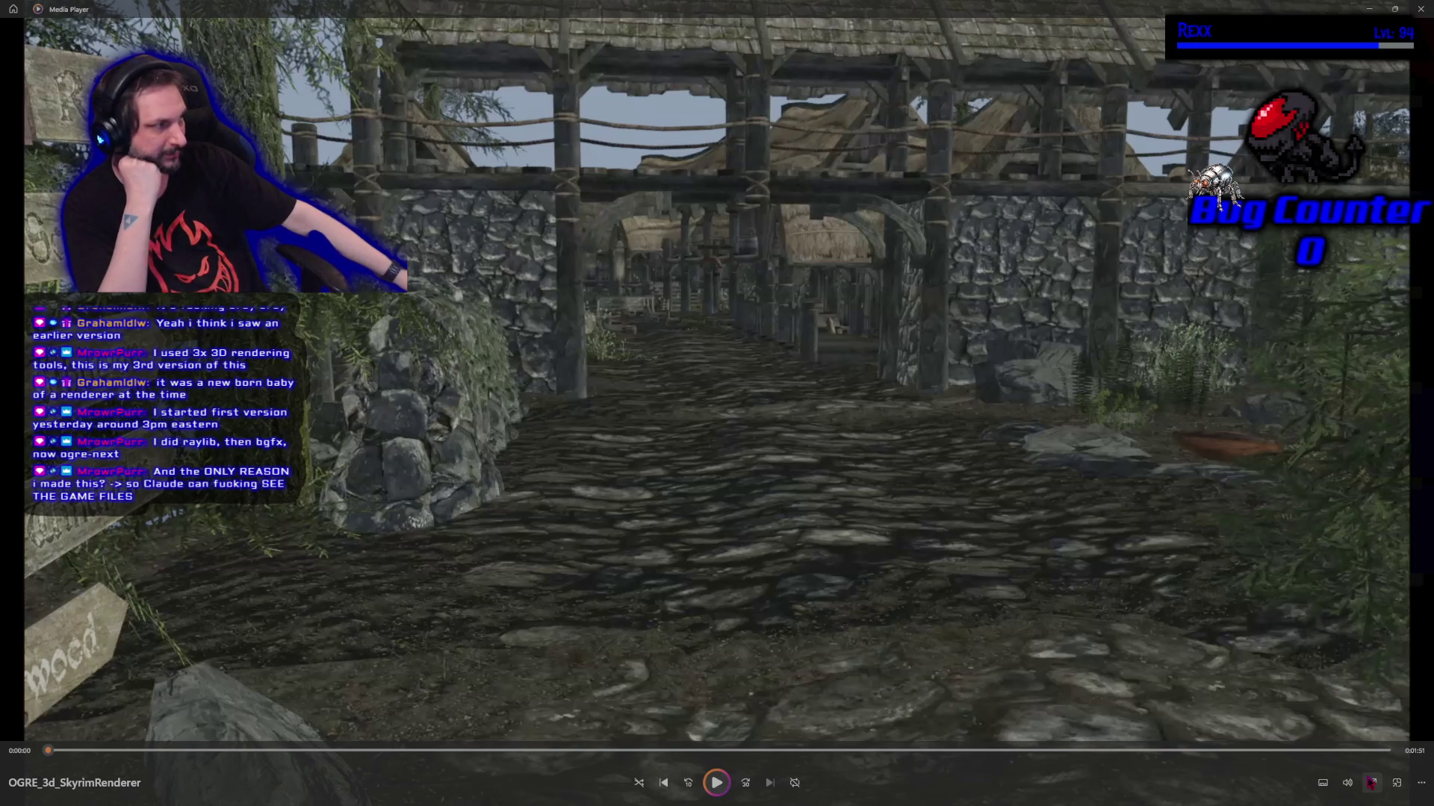
pyautogui.click(1420, 9)
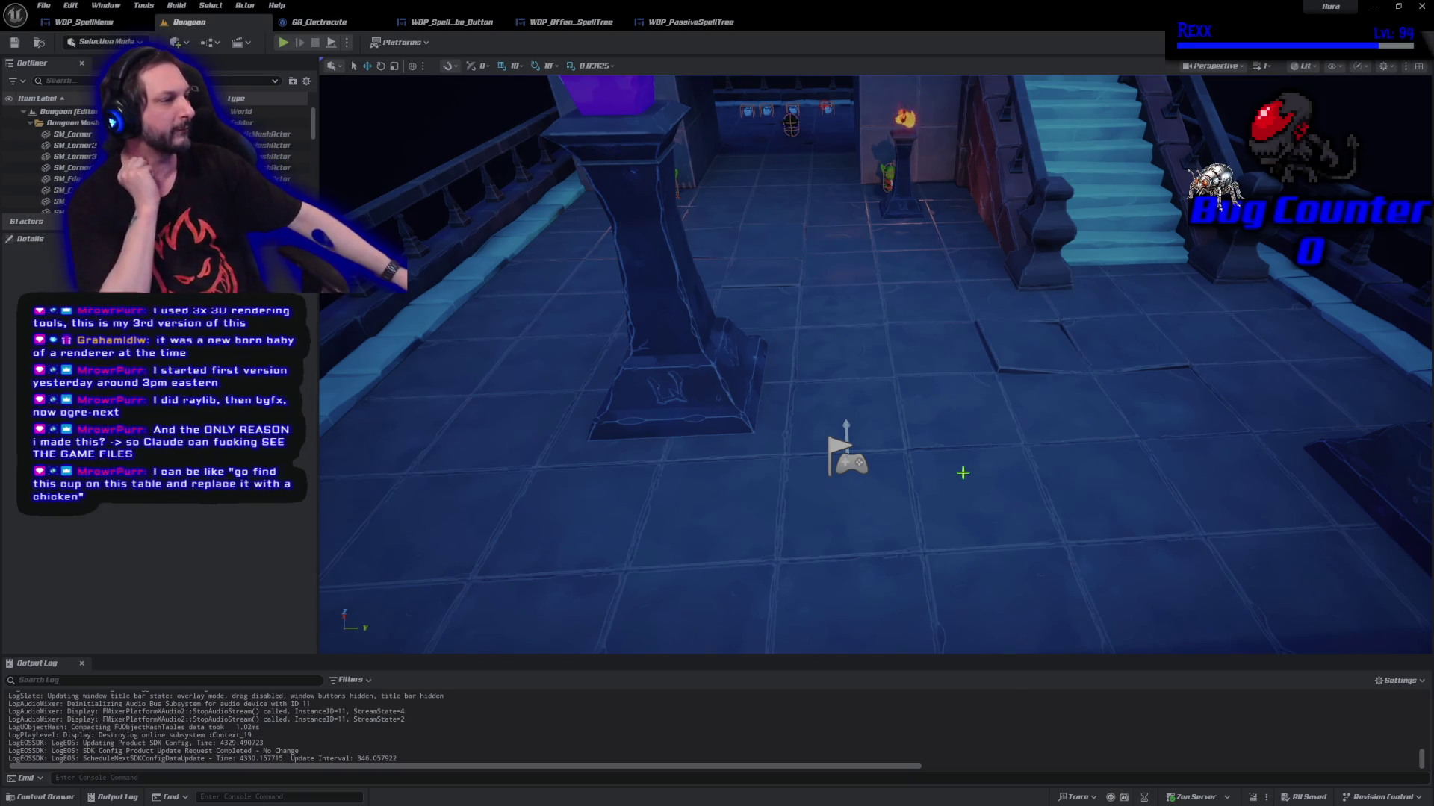
# Orbit the viewport camera slightly around the dungeon room
pyautogui.moveTo(964, 471)
pyautogui.mouseDown()
pyautogui.moveTo(938, 444)
pyautogui.moveTo(954, 496)
pyautogui.mouseUp()
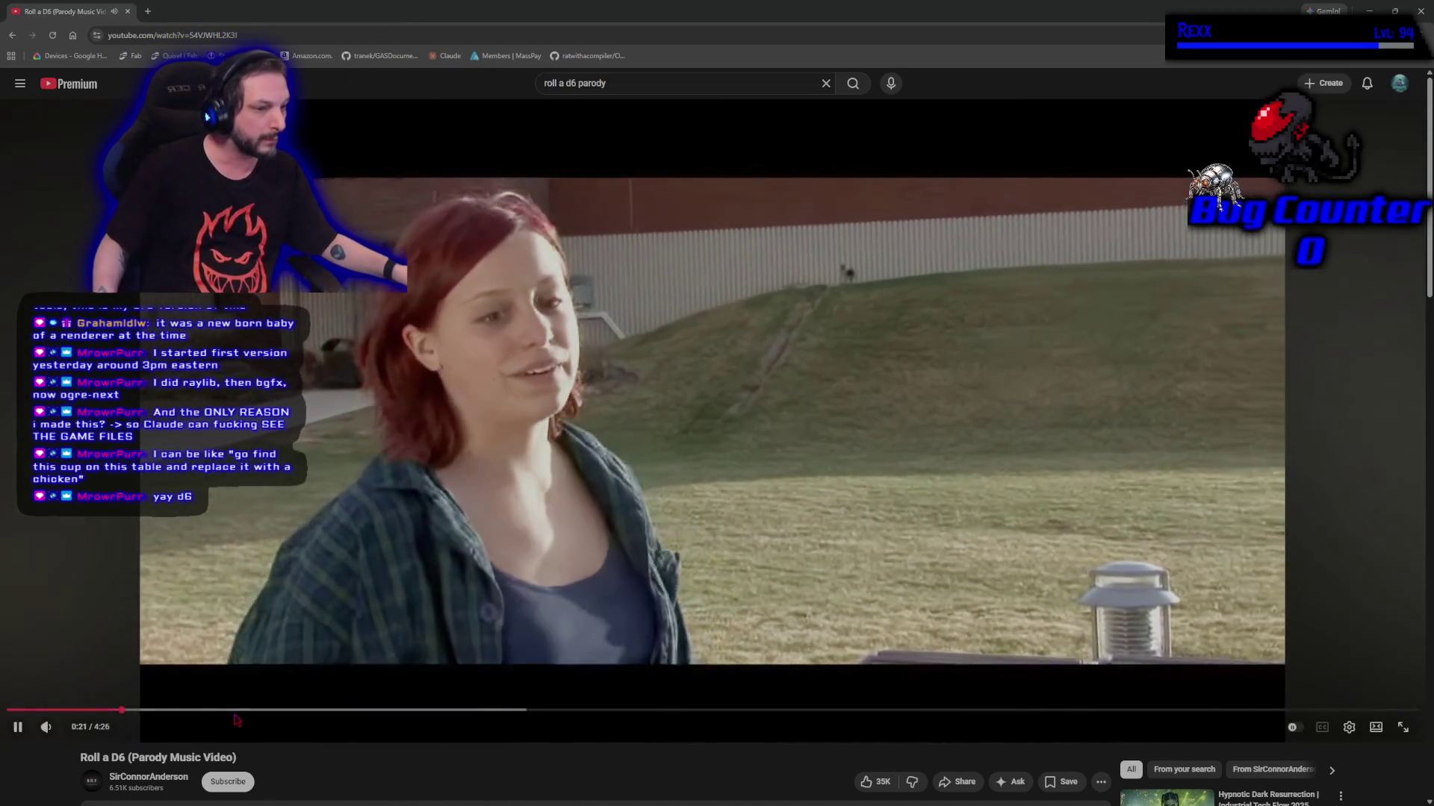
# Seek the Roll a D6 video to about 0:35, let it play, then pause at 4:18
pyautogui.click(222, 710)
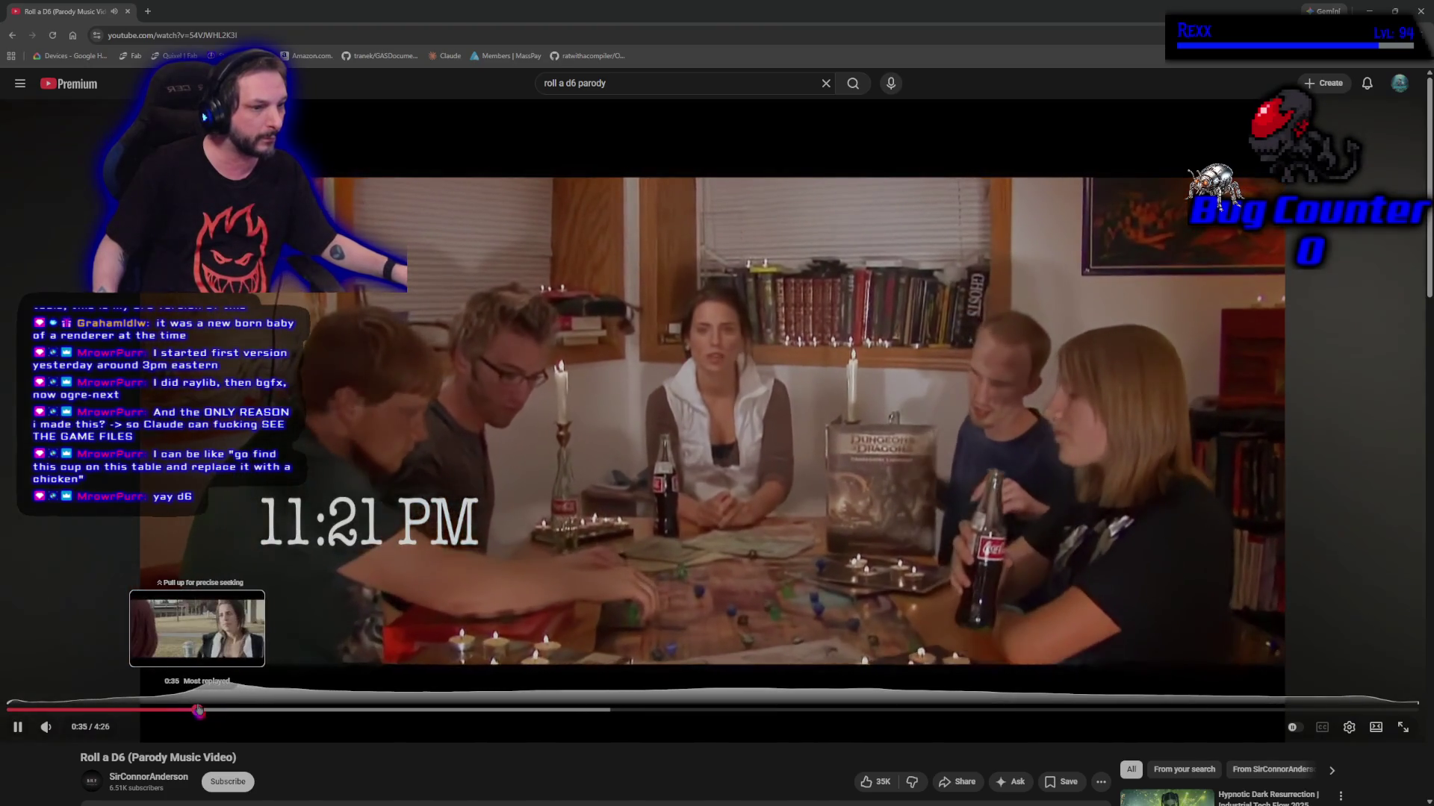
pyautogui.moveTo(198, 710); pyautogui.dragTo(211, 710)
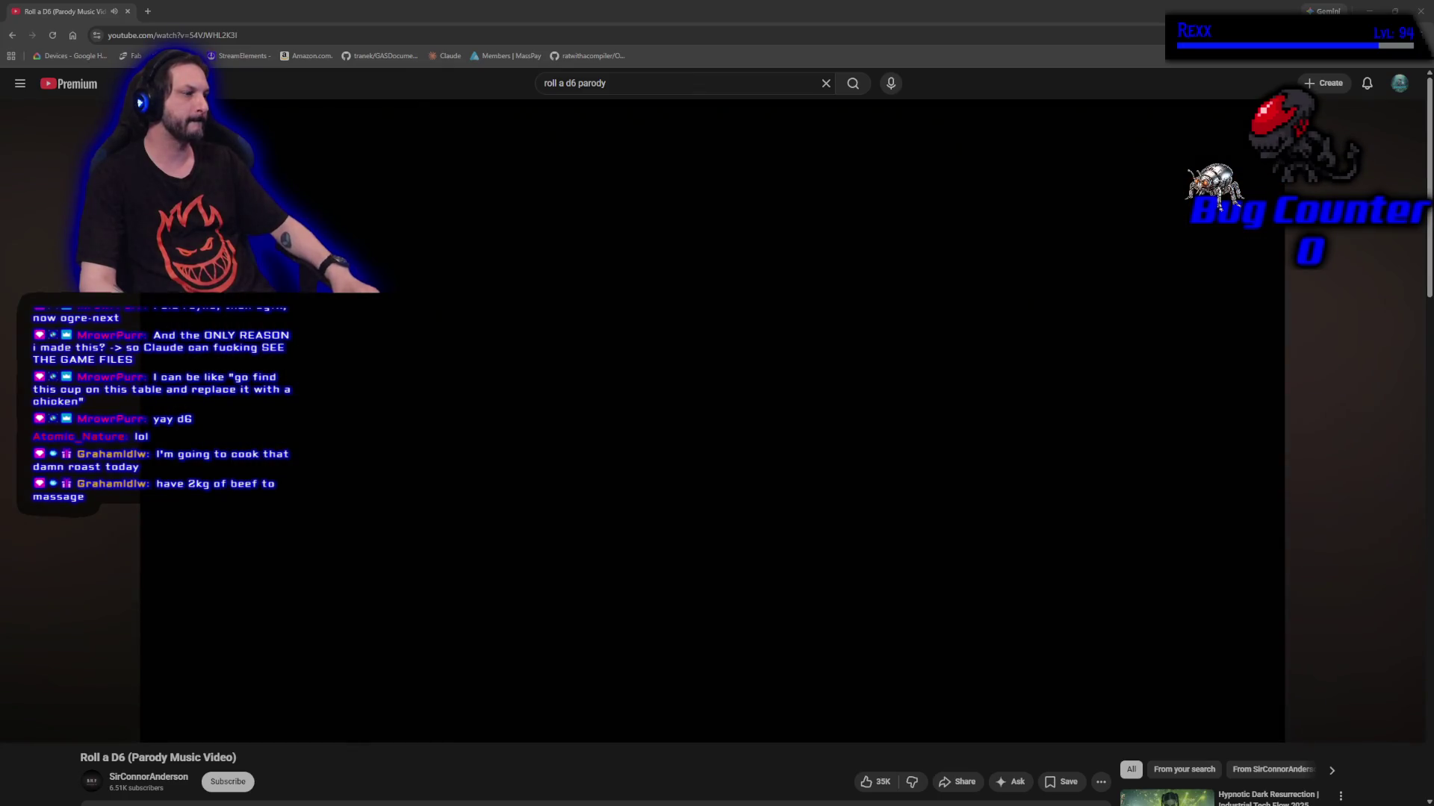
pyautogui.press('space')
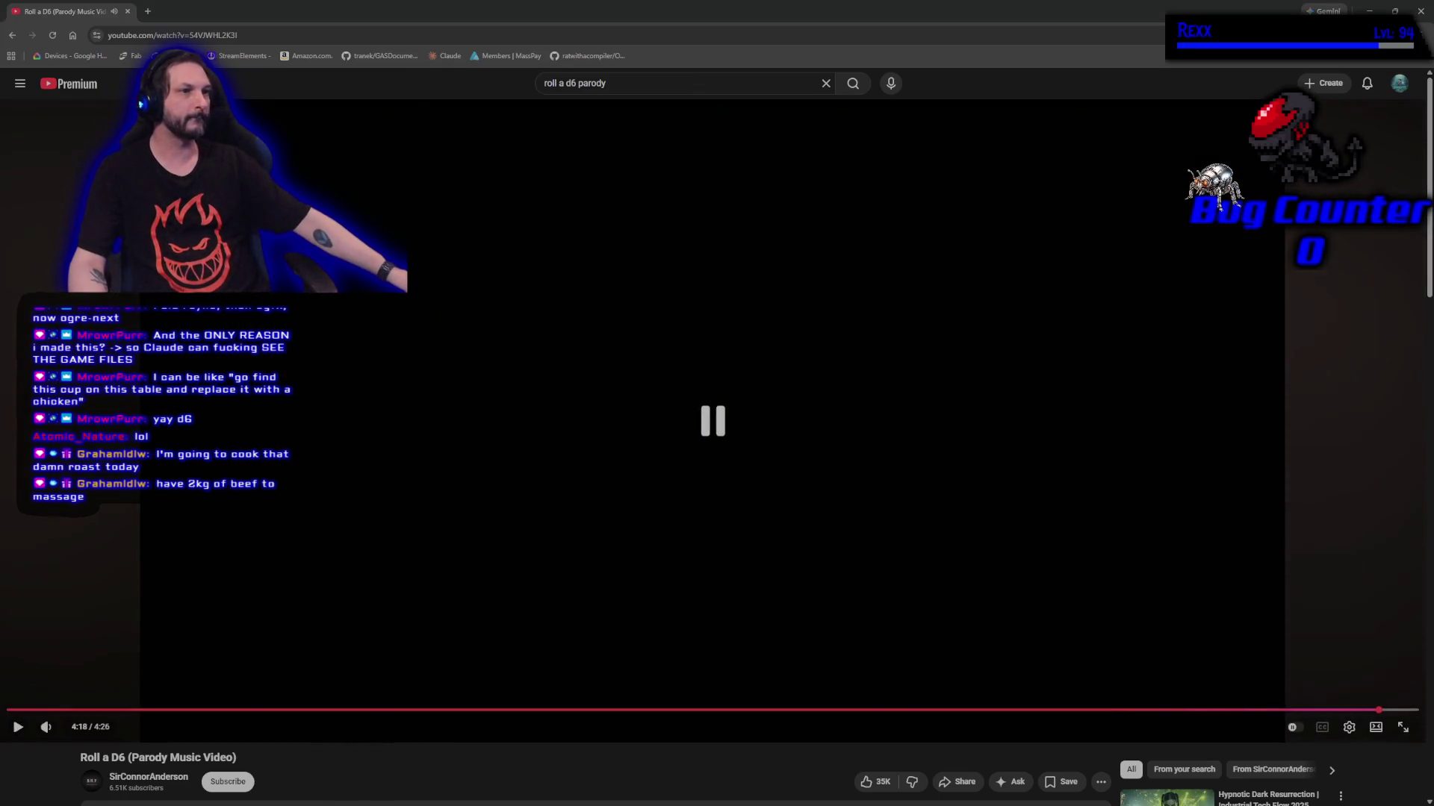
# Switch from the browser back to the Unreal Editor's Dungeon level with Alt+Tab
pyautogui.hotkey('alt', 'Tab')
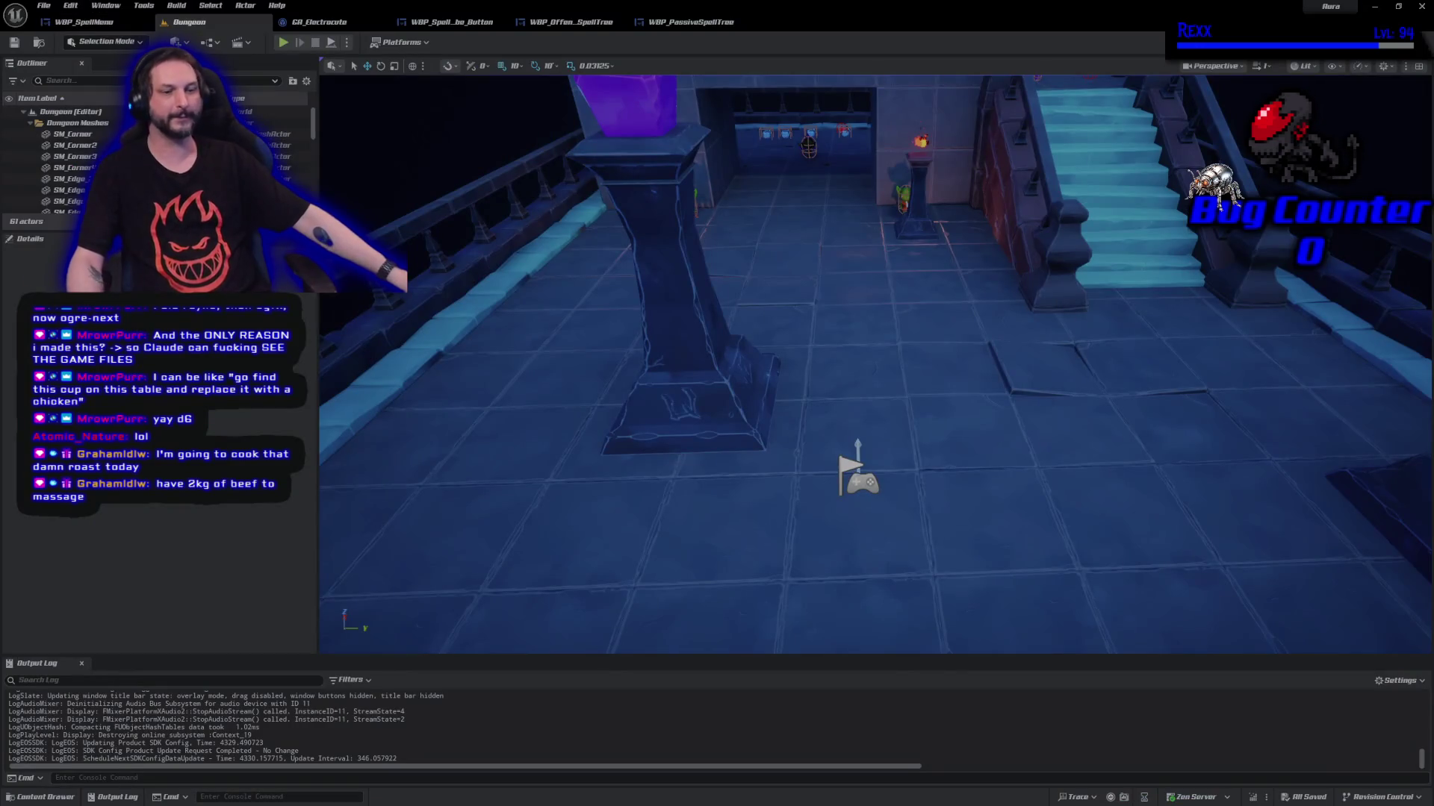